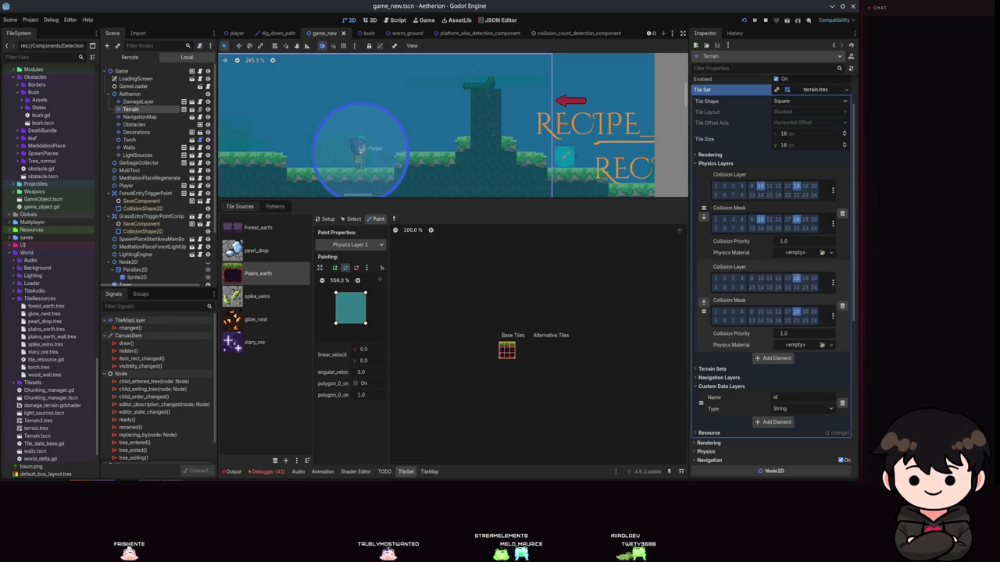
Enable collision layer 10 on the terrain tileset's first physics layer and show the Output log.
scroll(507, 379, up, 6)
scroll(551, 397, up, 5)
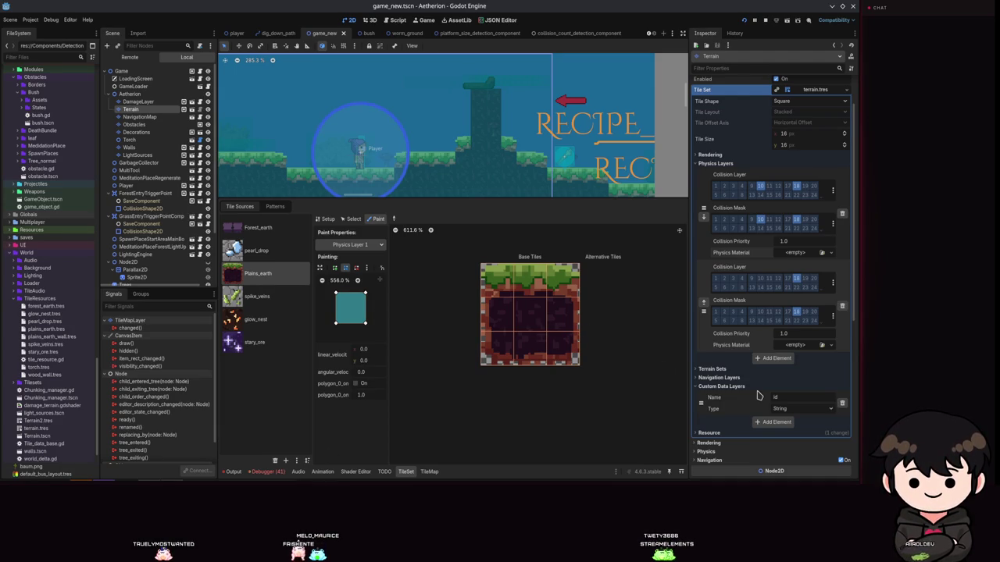
scroll(792, 333, up, 2)
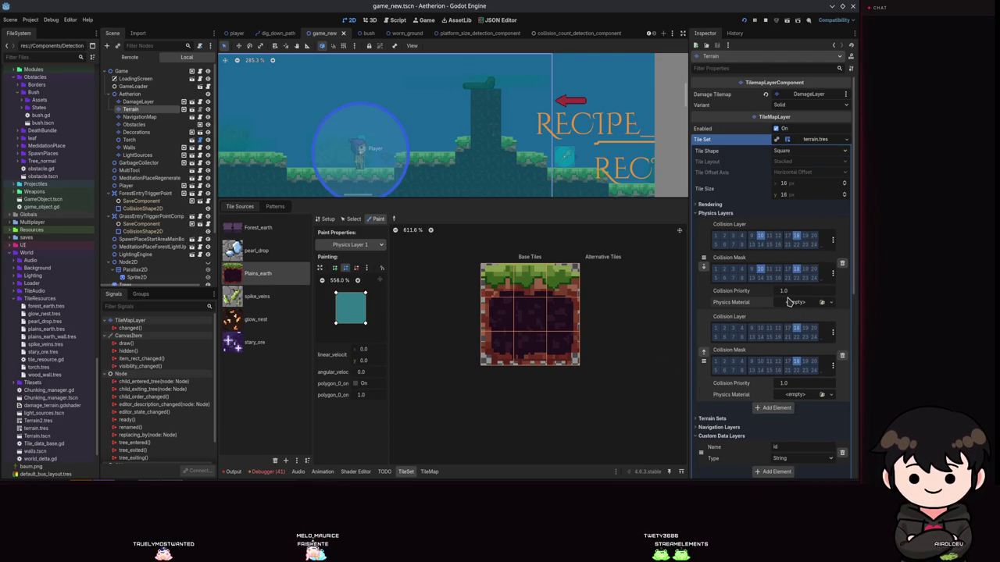
click(759, 237)
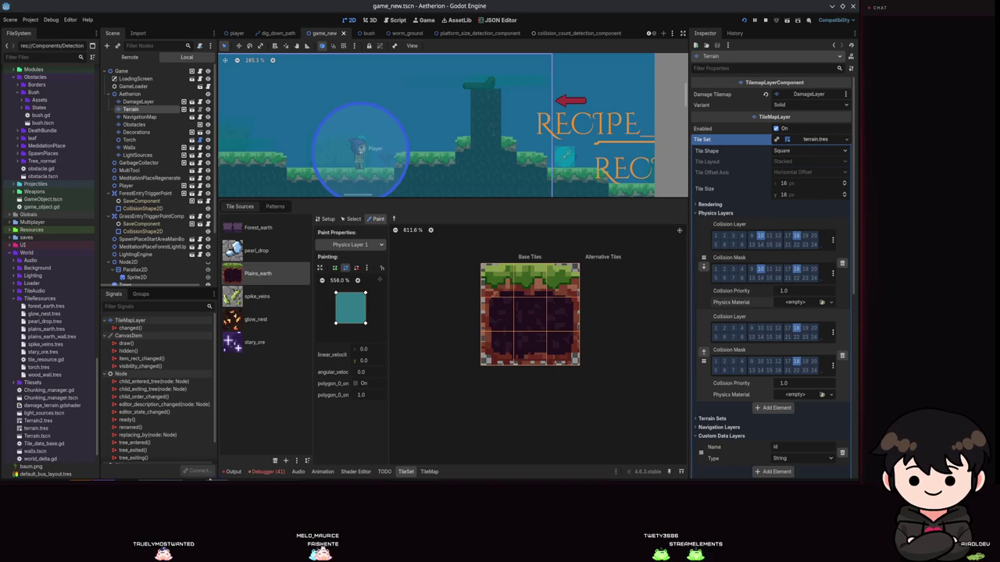
click(233, 471)
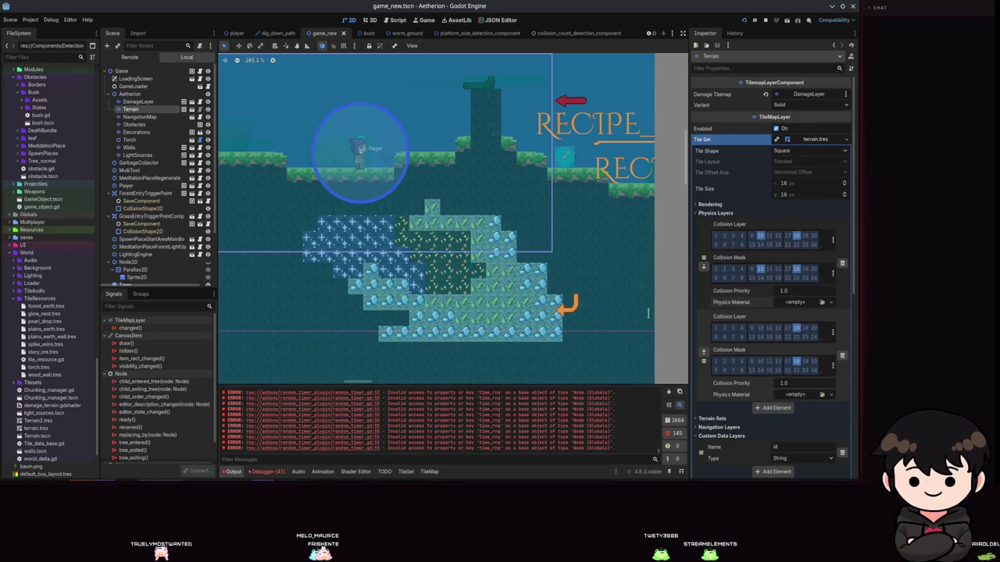
Hide error lines in Output and copy the on_no_ground debug messages.
click(667, 433)
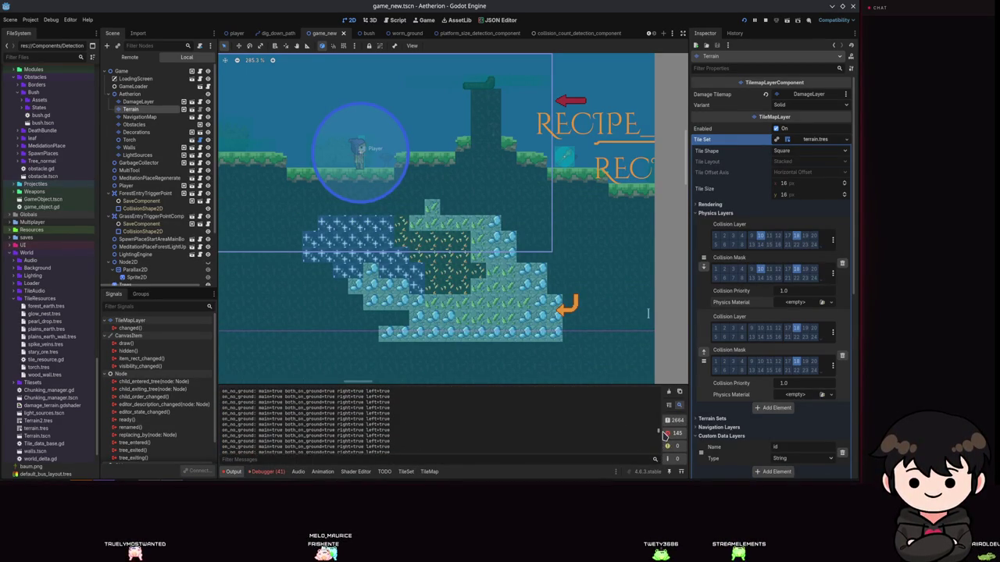
drag(662, 444, 660, 391)
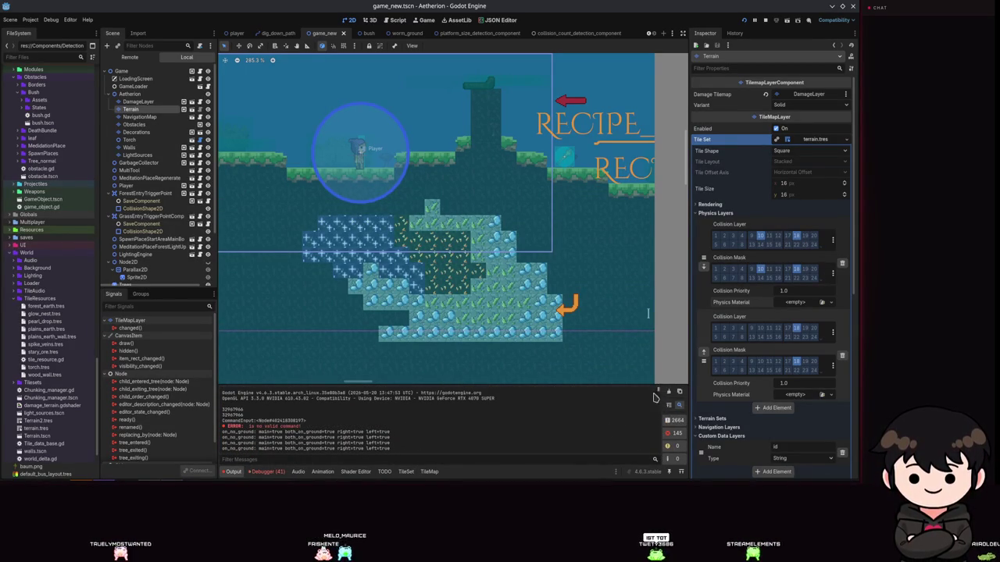
drag(227, 433, 424, 431)
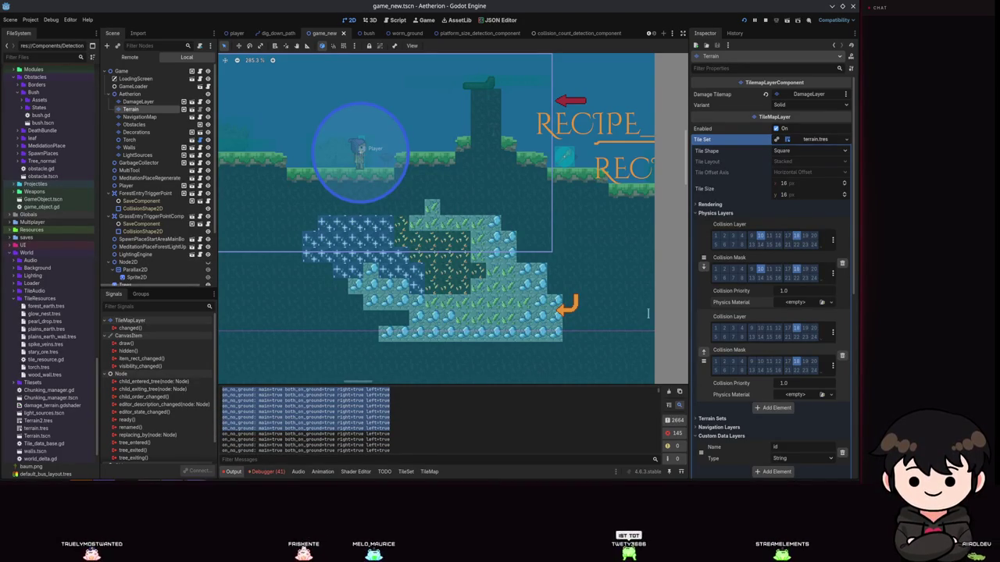
key(alt+Tab)
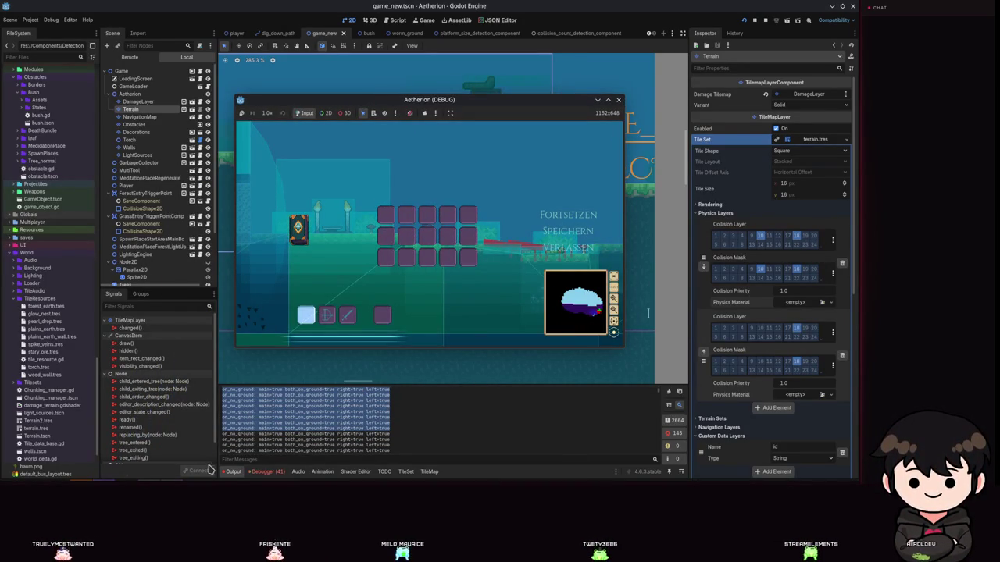
Paste the on_no_ground log into the VS Code assistant chat message.
key(alt+Tab)
key(ctrl+v)
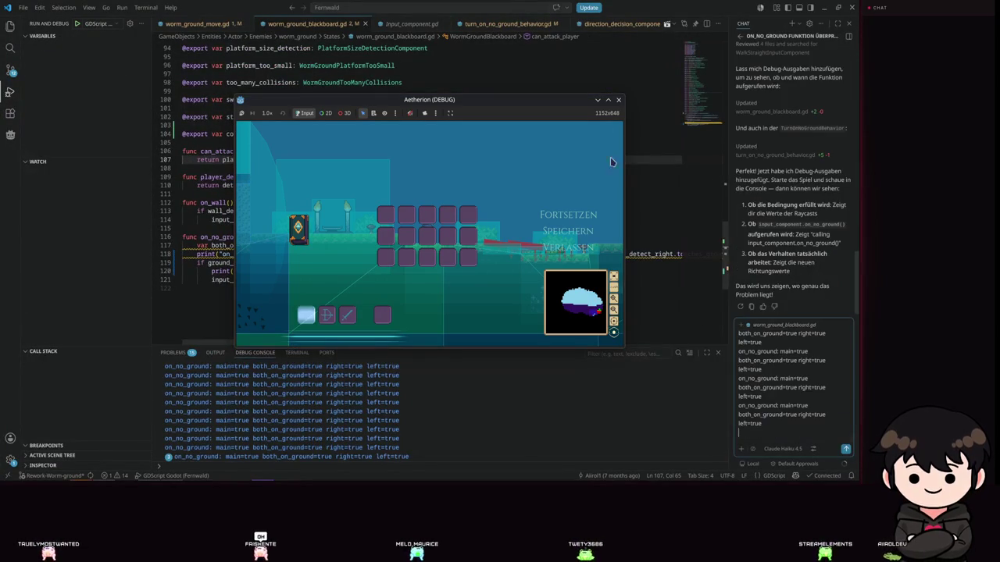
click(618, 99)
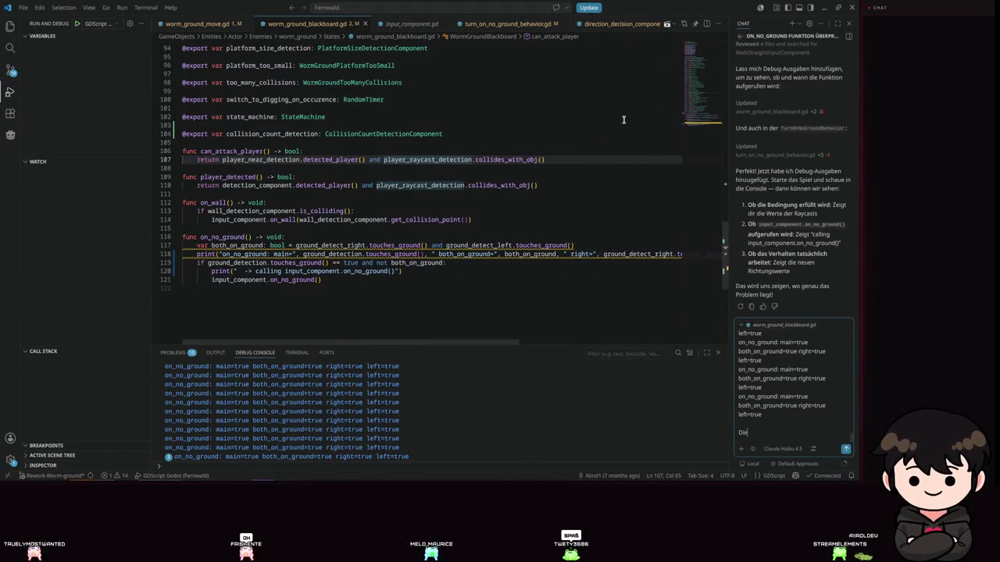
Send a German note that the checks are always true, yet in-game the worm has no collision.
text(Die gesamte Zeit d)
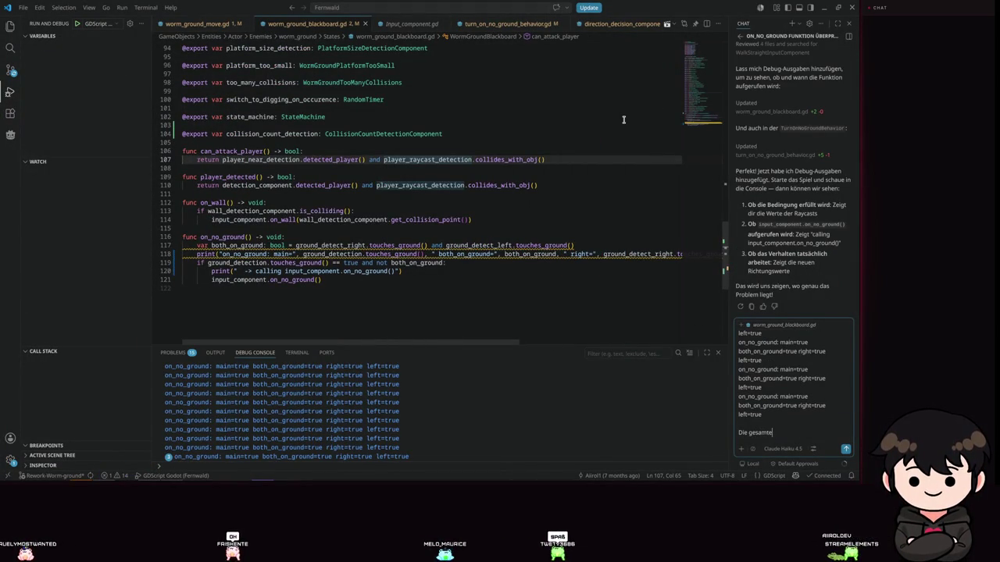
text(as)
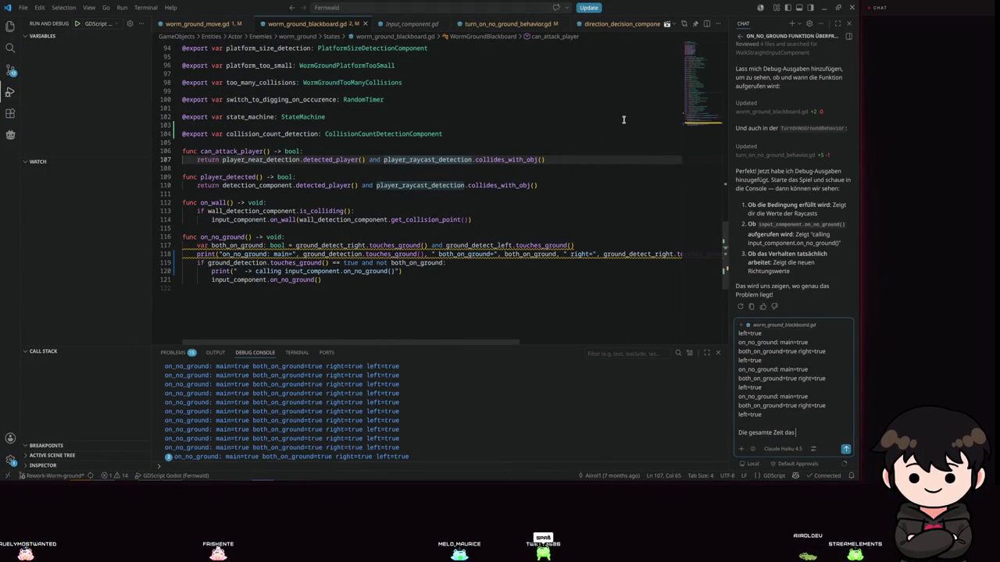
text(, jedoch sehje)
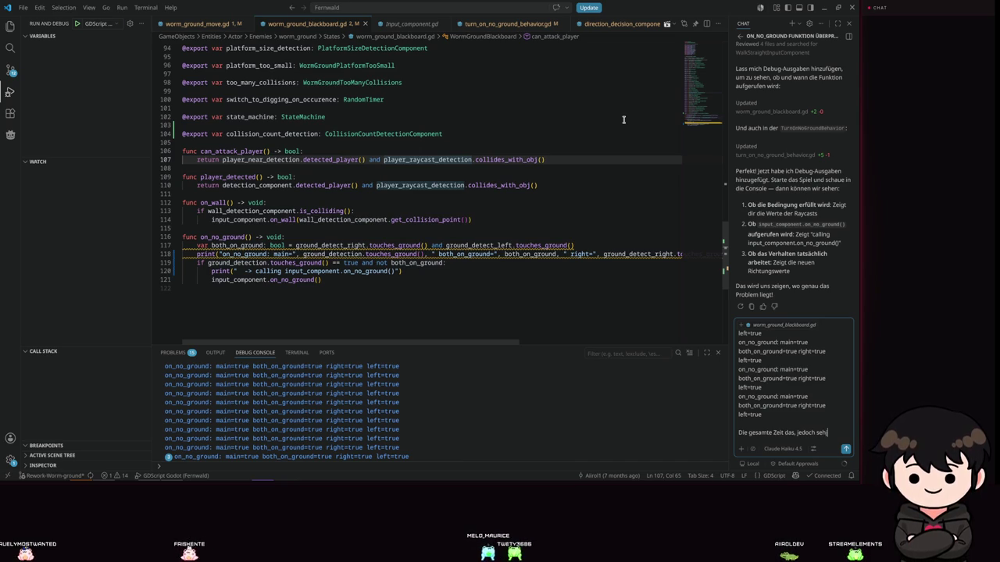
key(BackSpace)
key(BackSpace)
key(BackSpace)
text(ich )
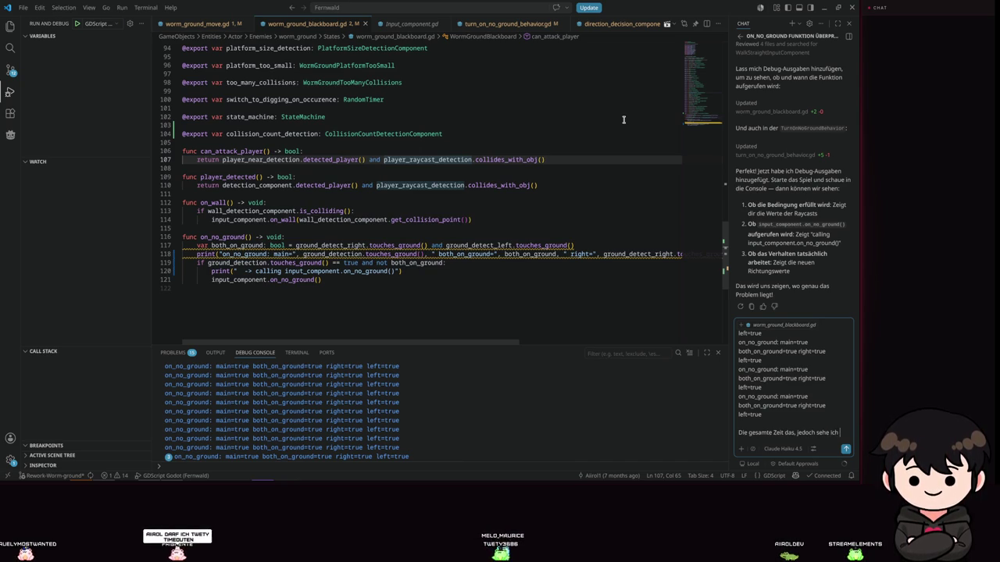
text(im spiel das sie manchmal z.B. an)
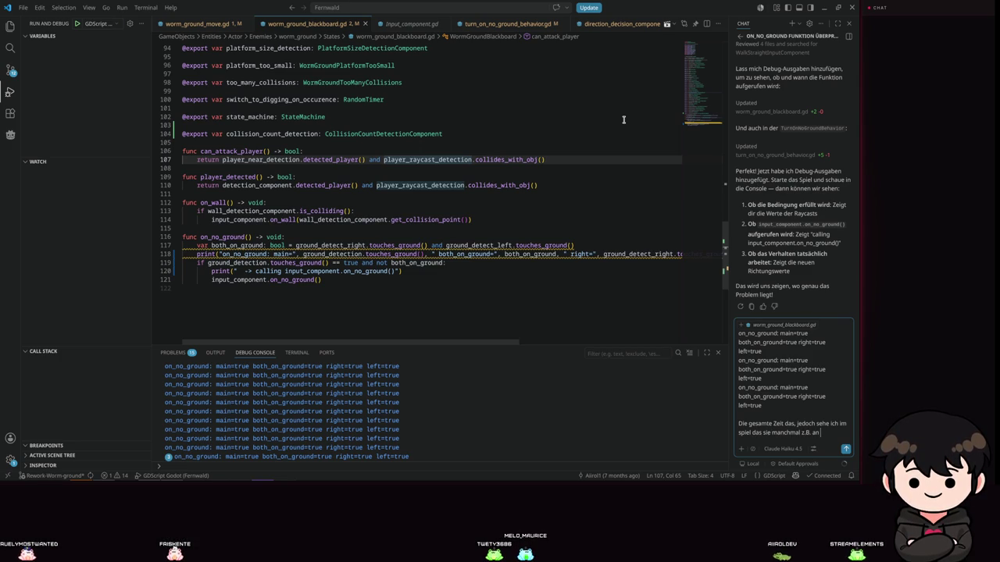
text(keine)
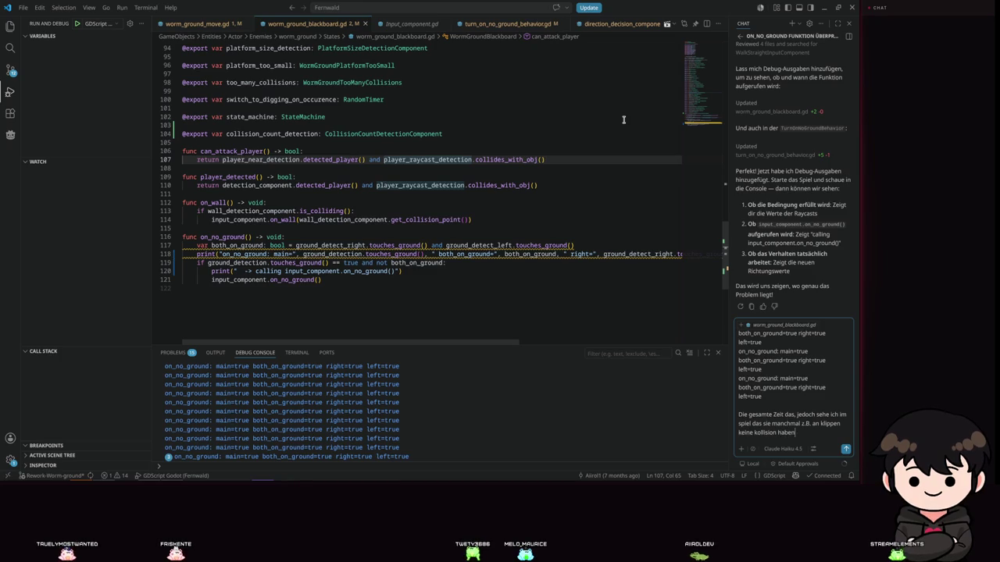
text( kollision haben)
key(Return)
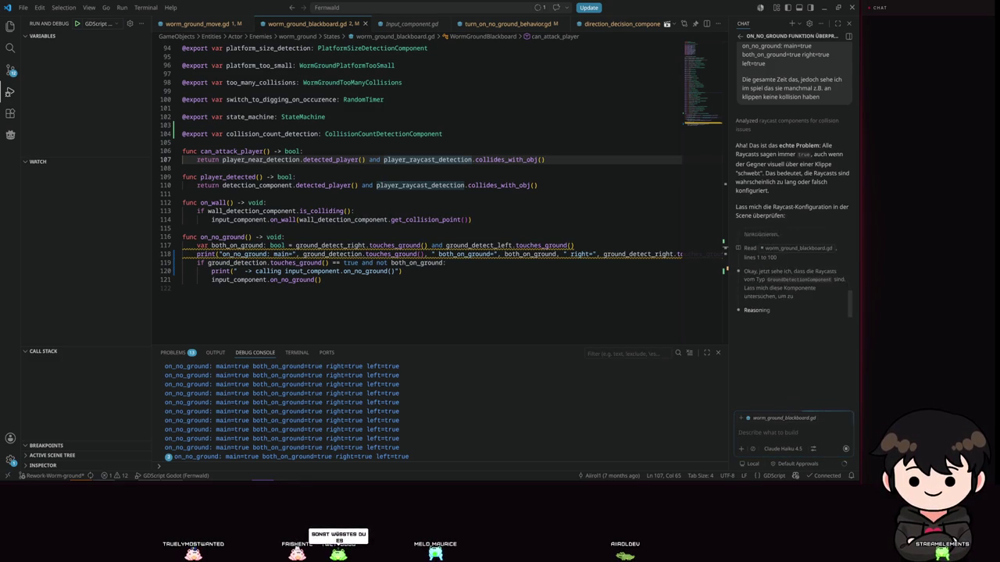
Approve the assistant's four searches of worm_ground: ground detection grep, lines 2900–2950, GroundDetect nodes, lines 3117–3125.
mouse_move(589, 8)
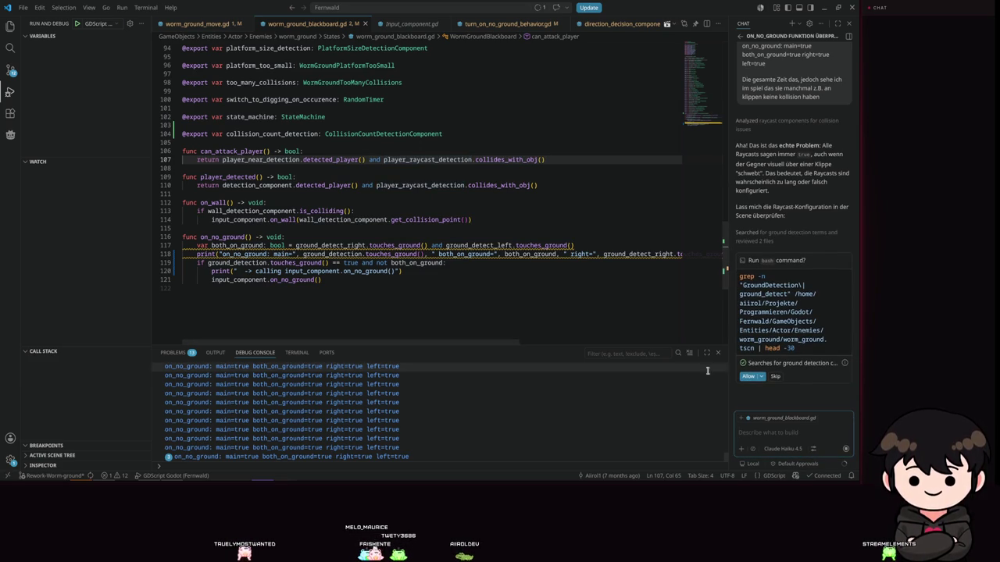
mouse_move(770, 322)
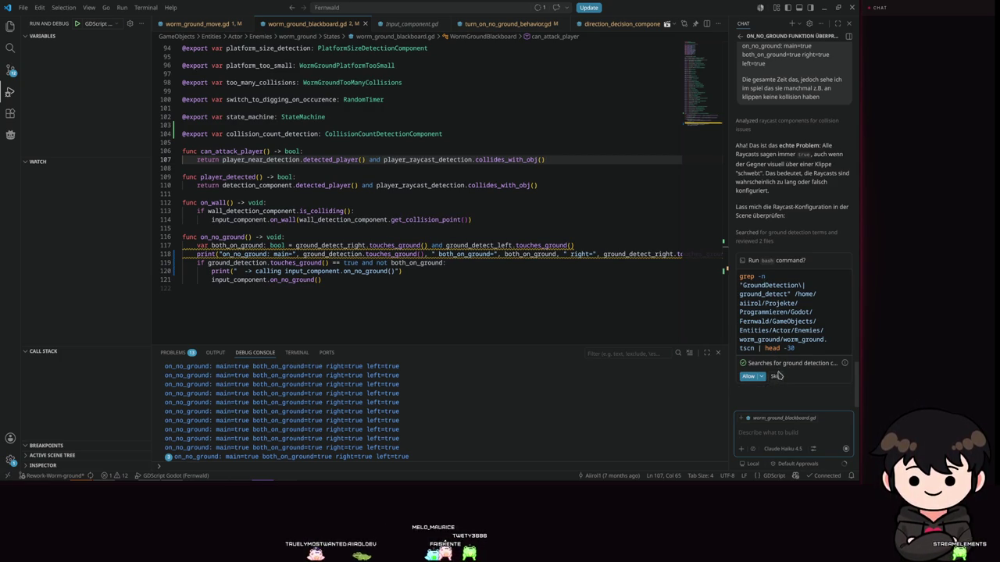
click(748, 377)
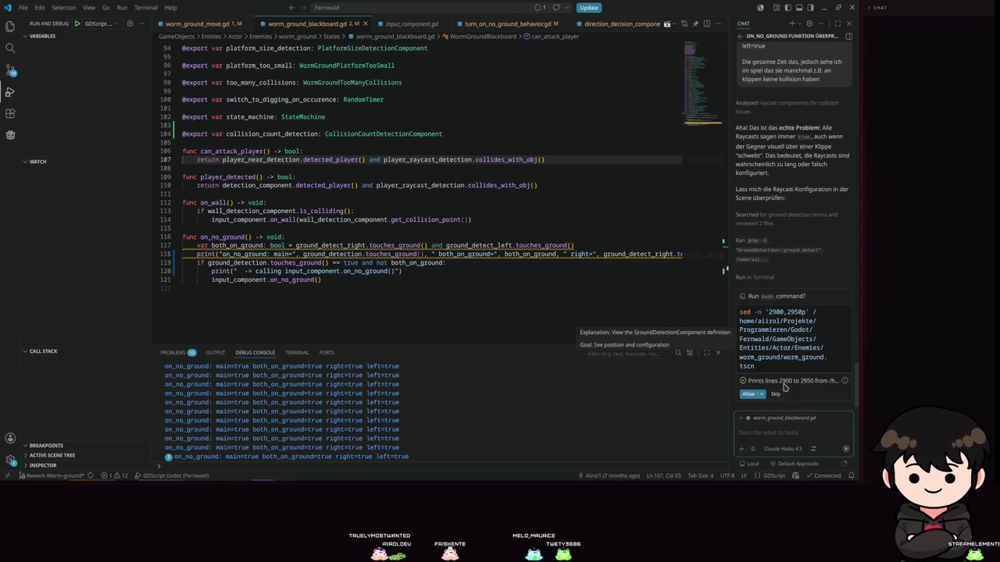
click(748, 395)
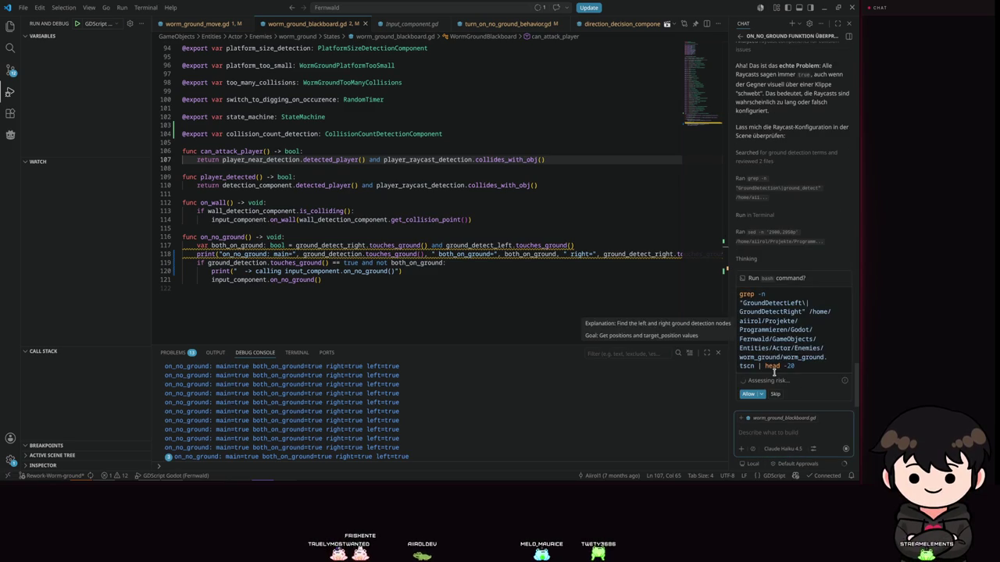
click(759, 394)
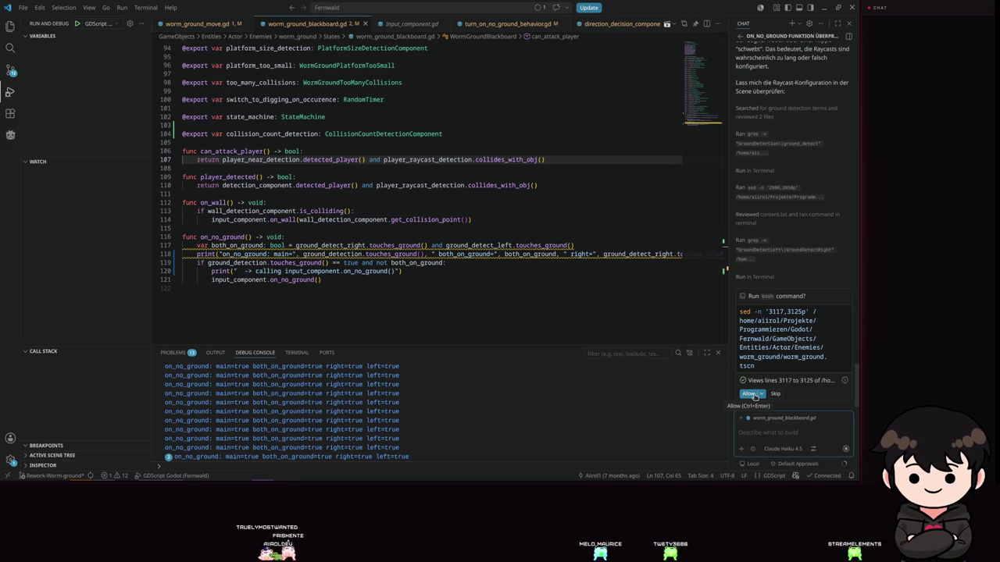
click(751, 394)
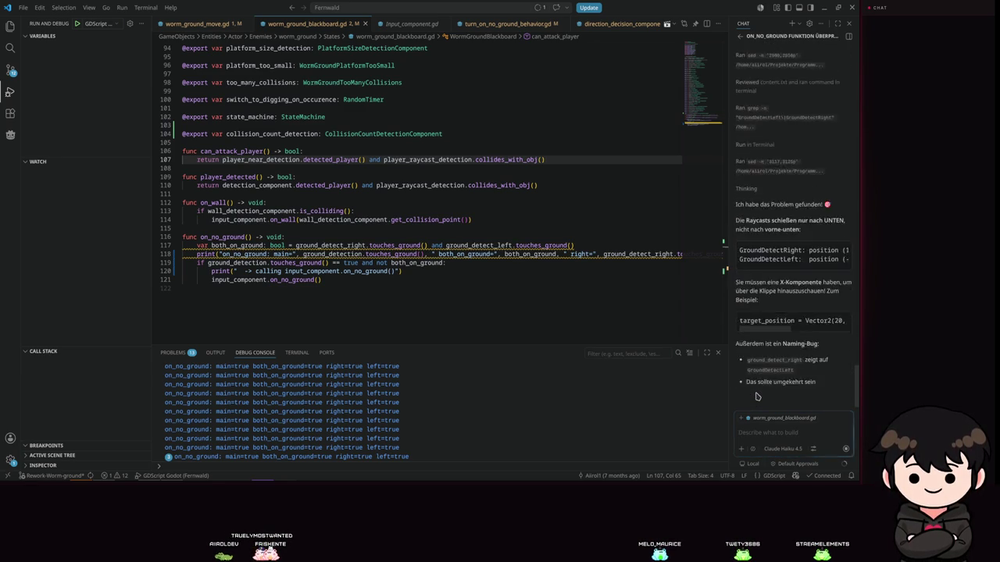
scroll(817, 296, up, 2)
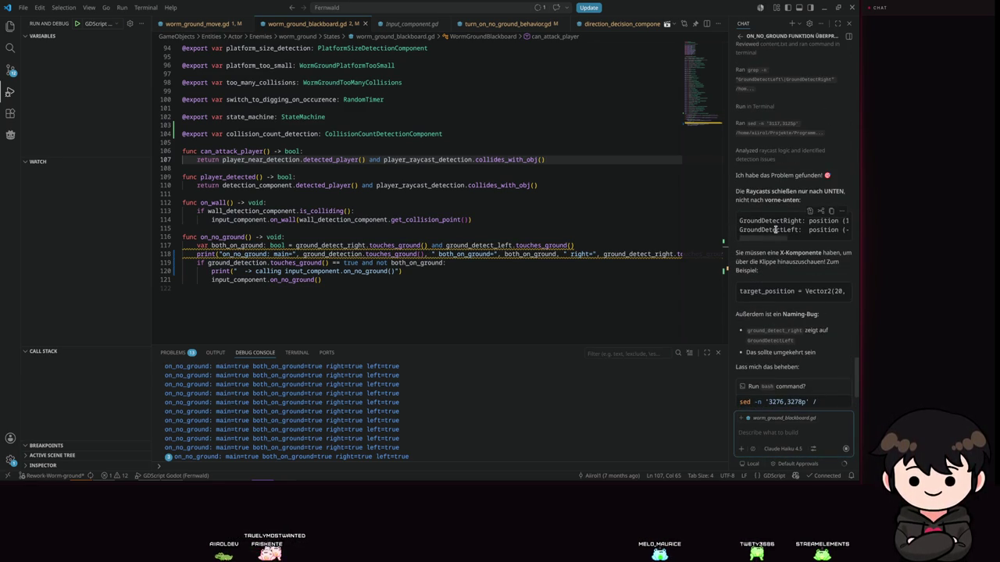
Reply in German that the raycasts only need to point down to detect ground.
drag(775, 240, 781, 246)
scroll(797, 234, left, 3)
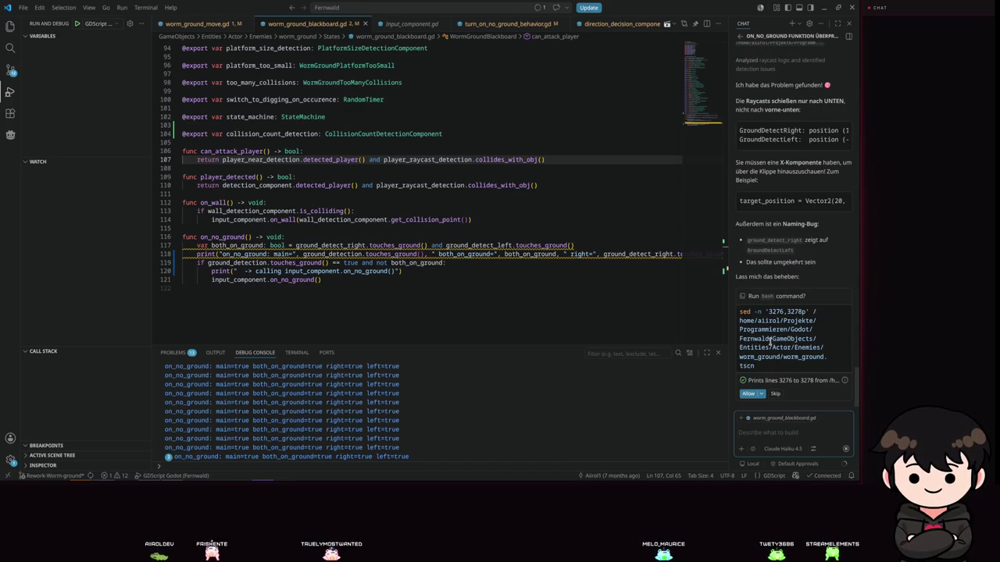
mouse_move(770, 362)
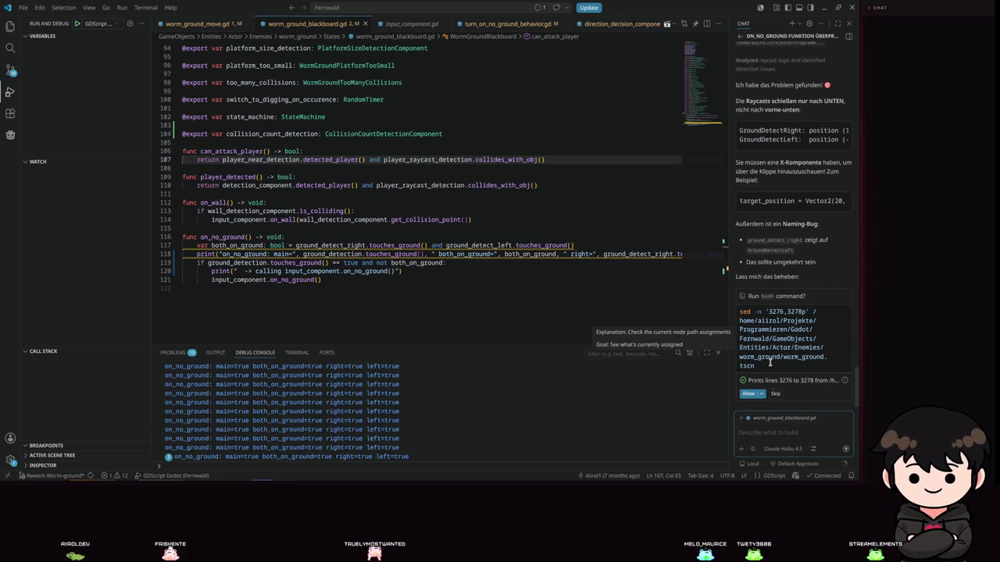
text(aber sie)
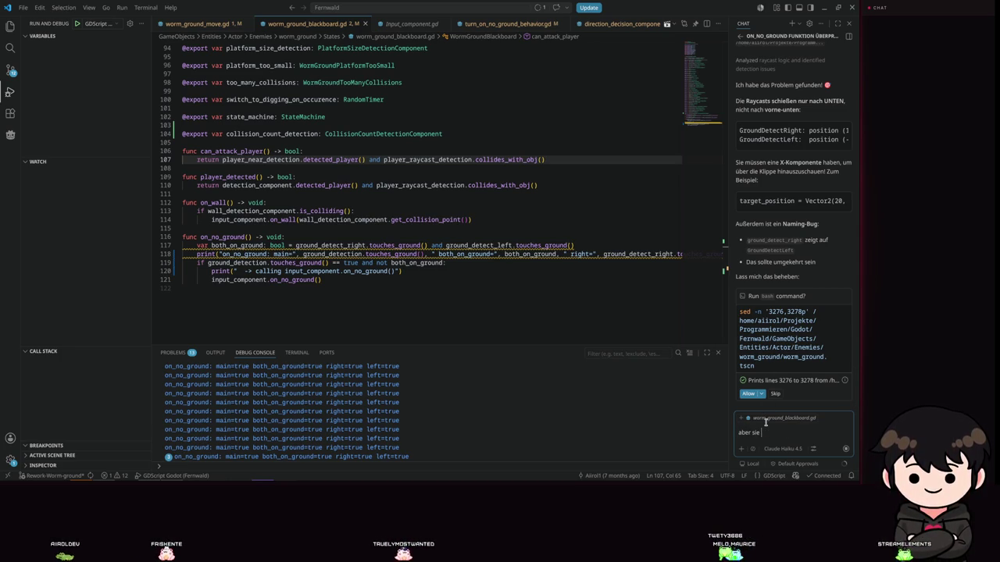
text(ssen doch nur d)
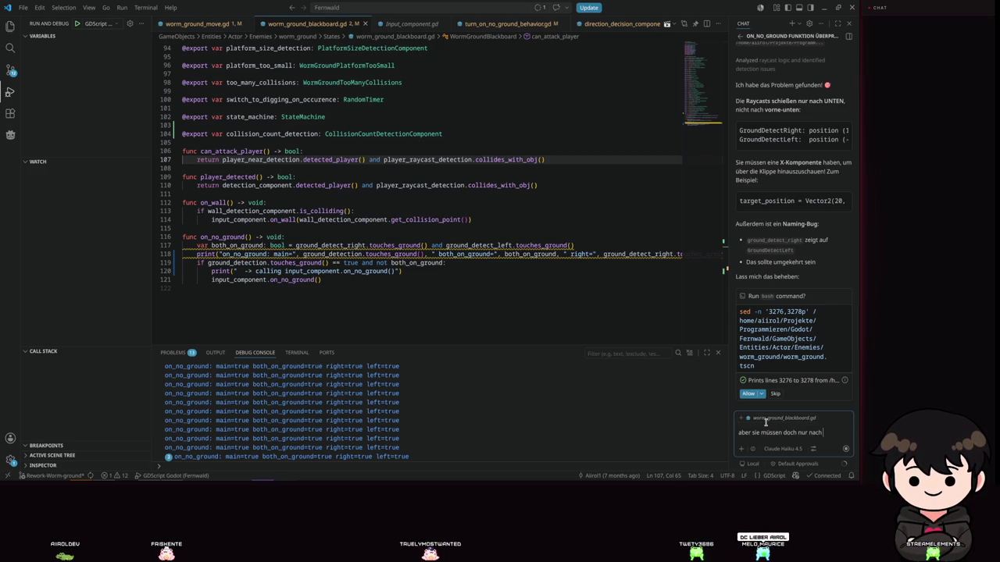
text(cha)
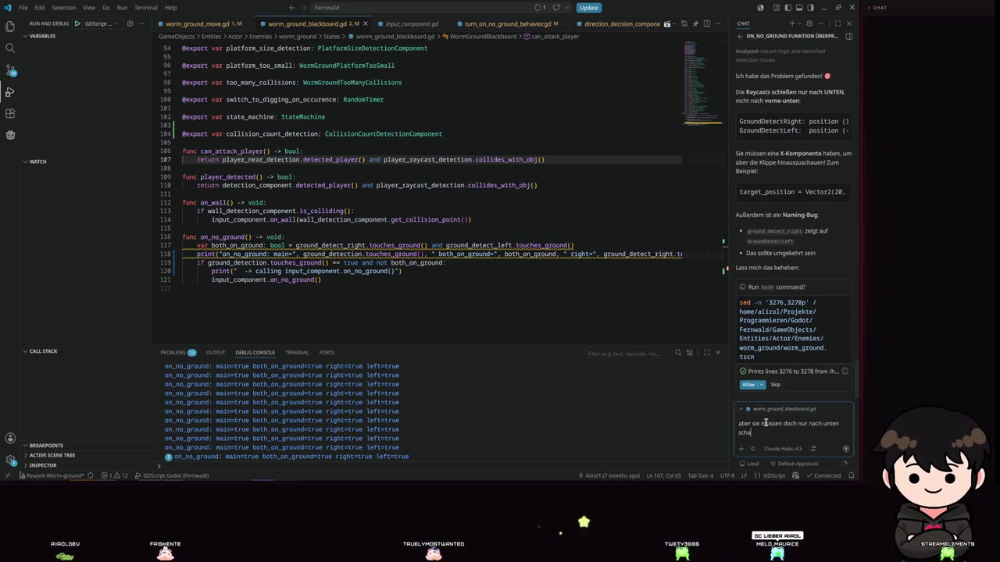
text( um zu s)
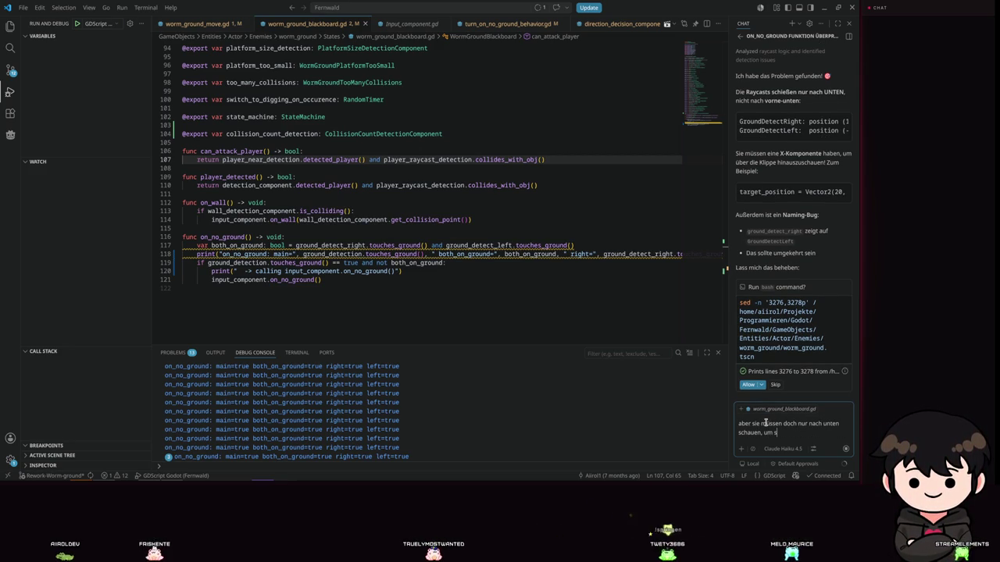
text(ehen)
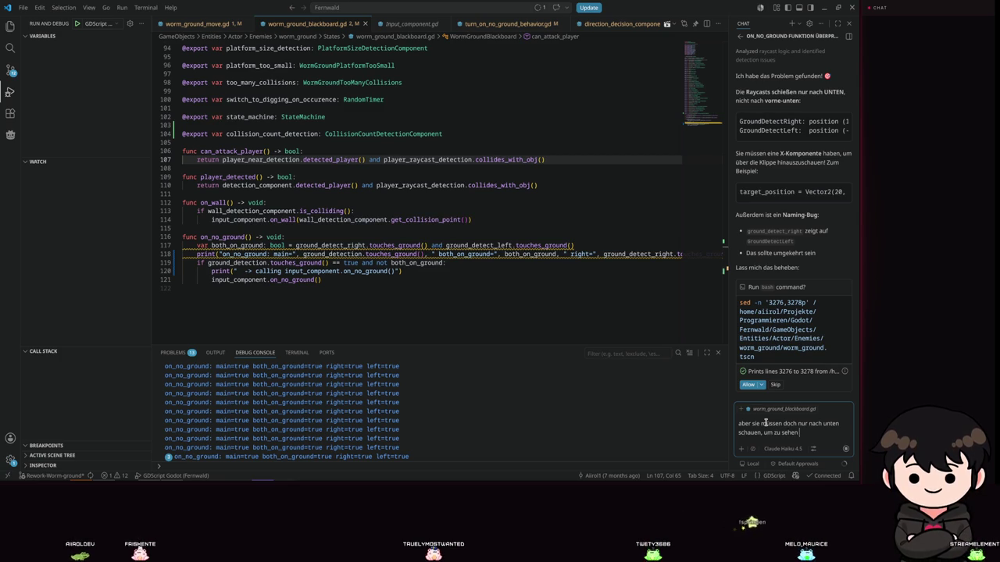
text( ob sie boden berü)
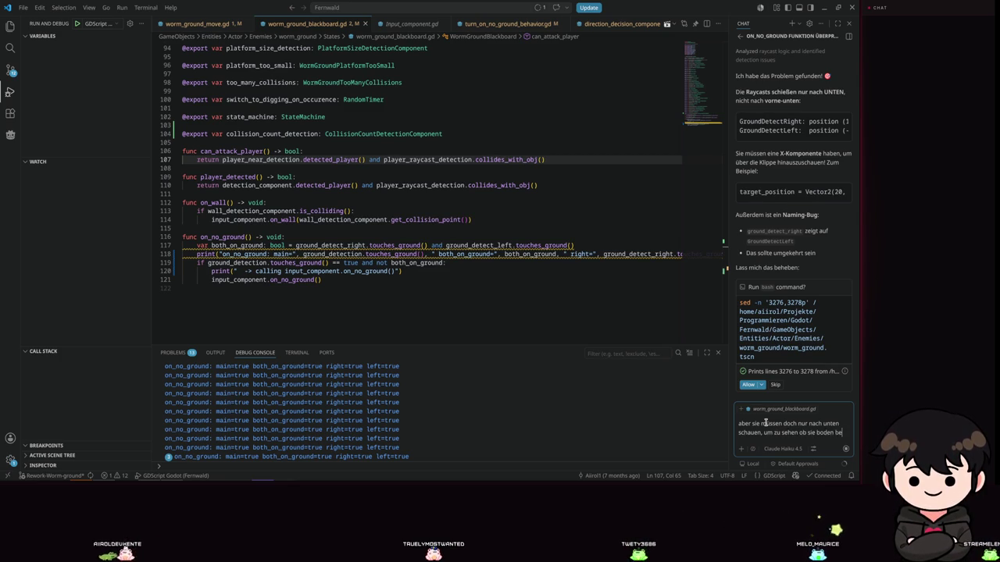
key(Return)
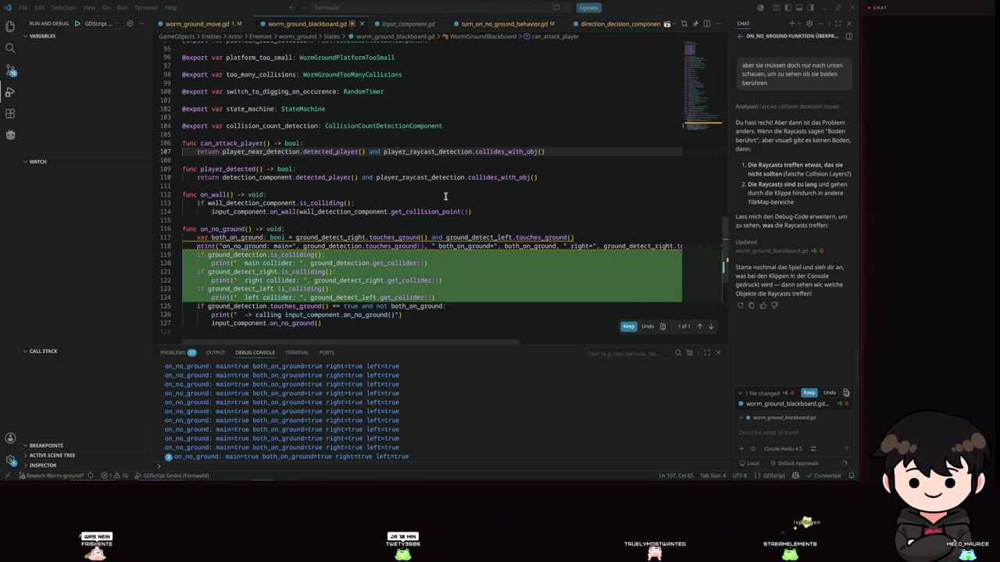
Keep the assistant's collider print edits in on_no_ground and start a debug run with F5.
scroll(449, 195, down, 5)
scroll(460, 165, up, 5)
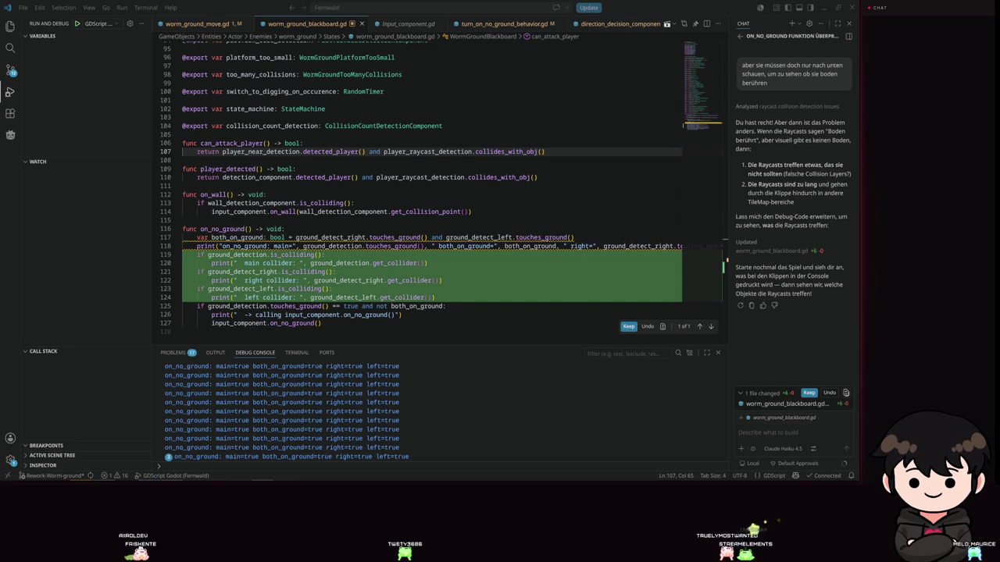
click(628, 326)
click(586, 292)
scroll(586, 289, down, 4)
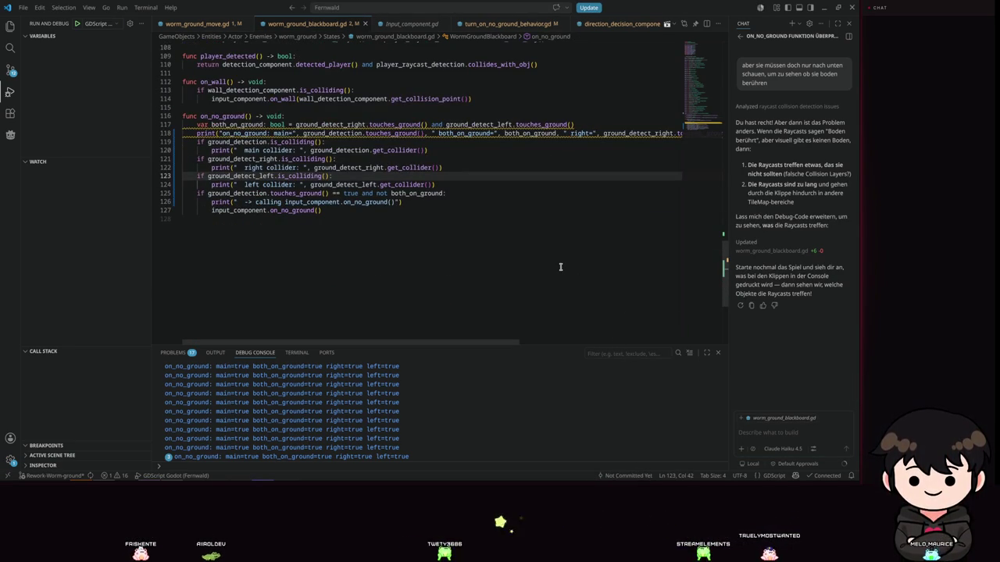
key(F5)
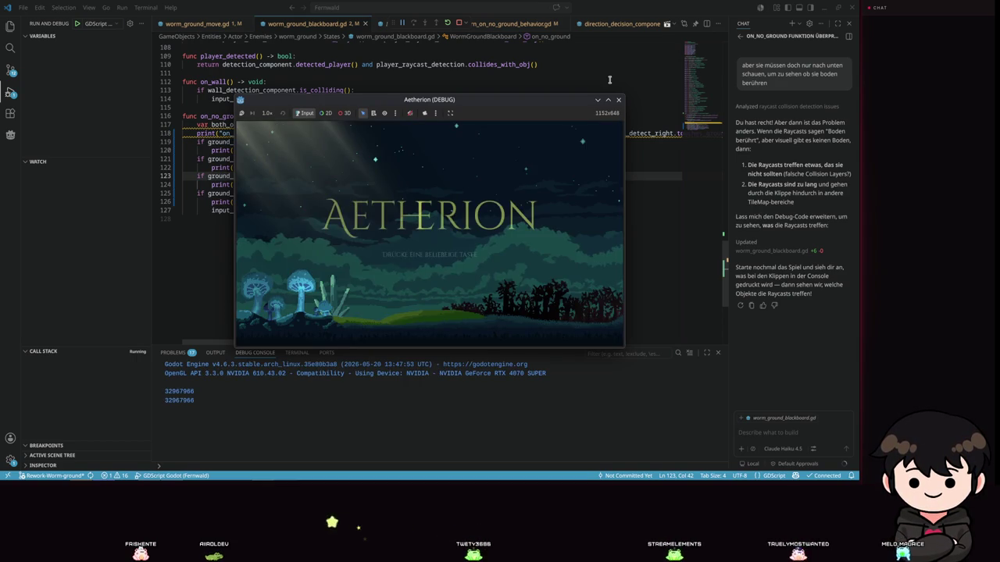
Load save slot Spielstand 2, walk the player left, pause, and close the game window.
click(511, 259)
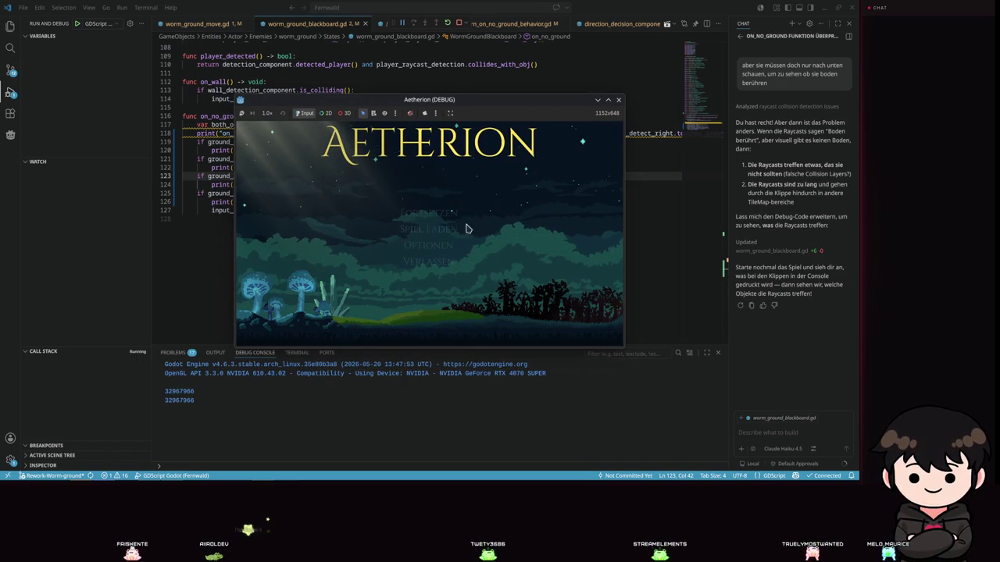
click(441, 235)
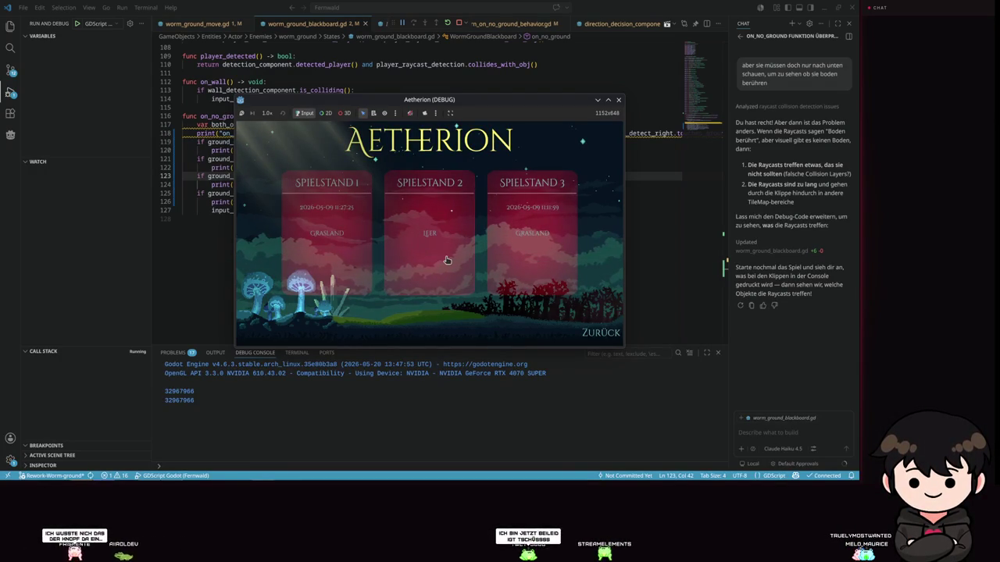
click(446, 263)
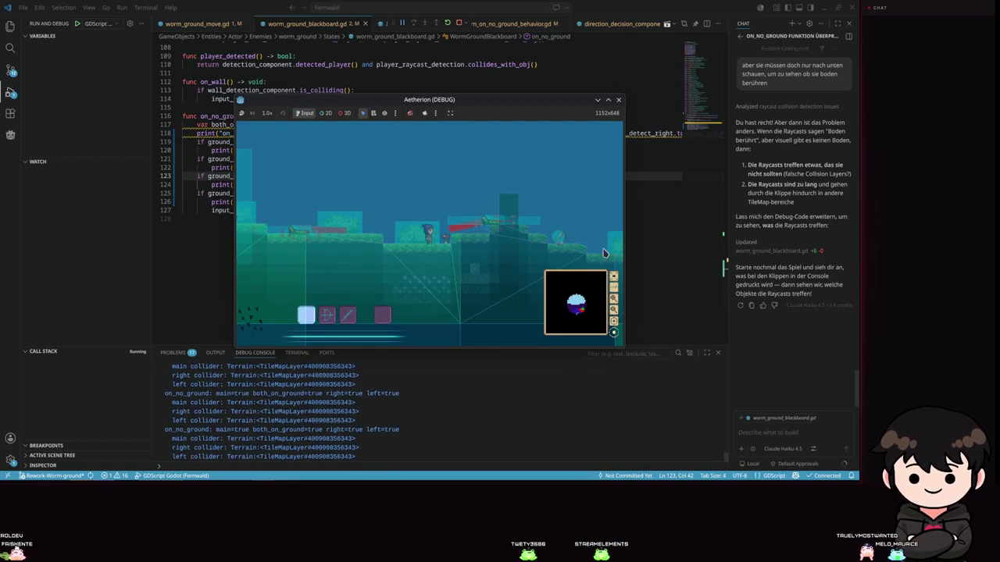
key(Left)
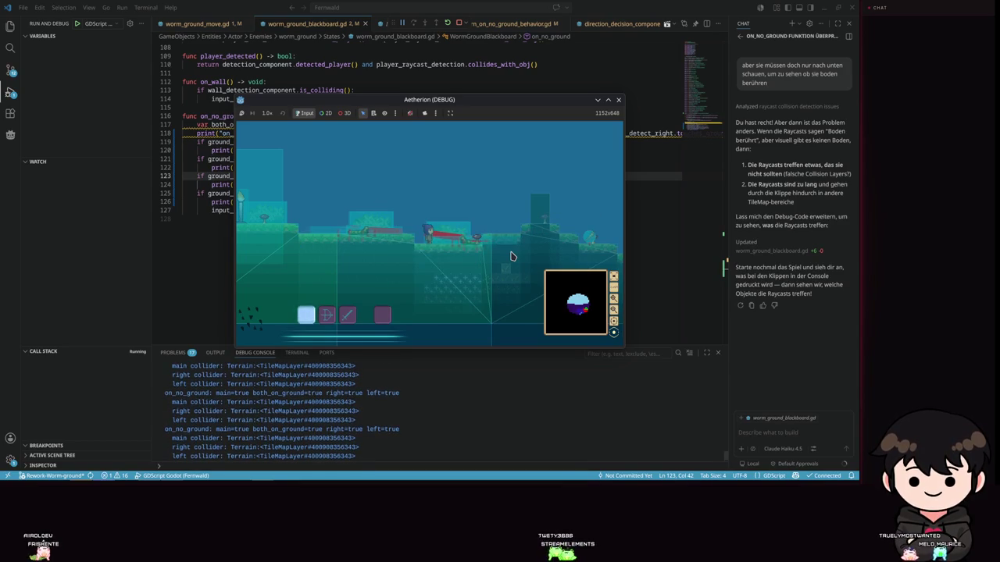
key(Escape)
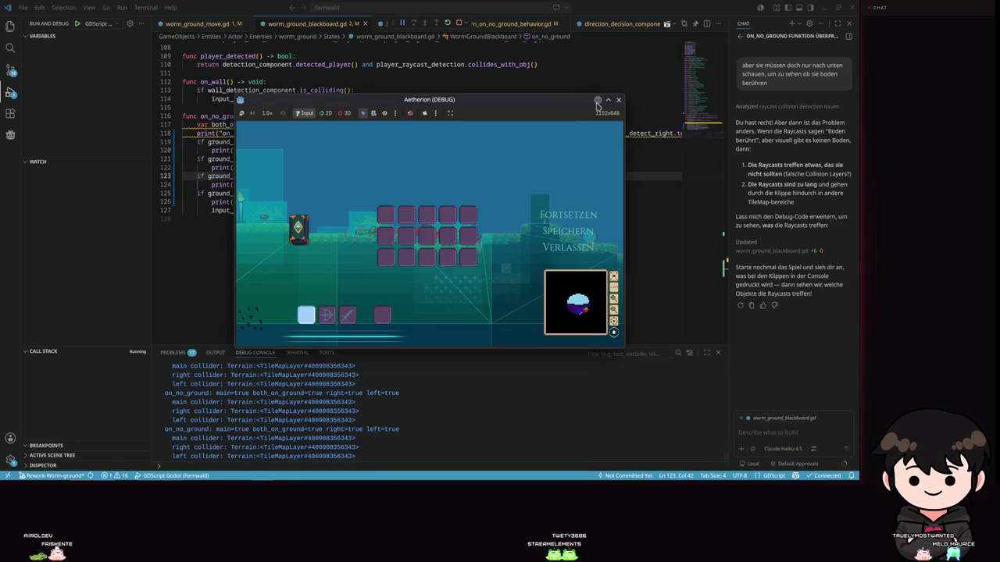
click(618, 99)
scroll(356, 426, down, 1)
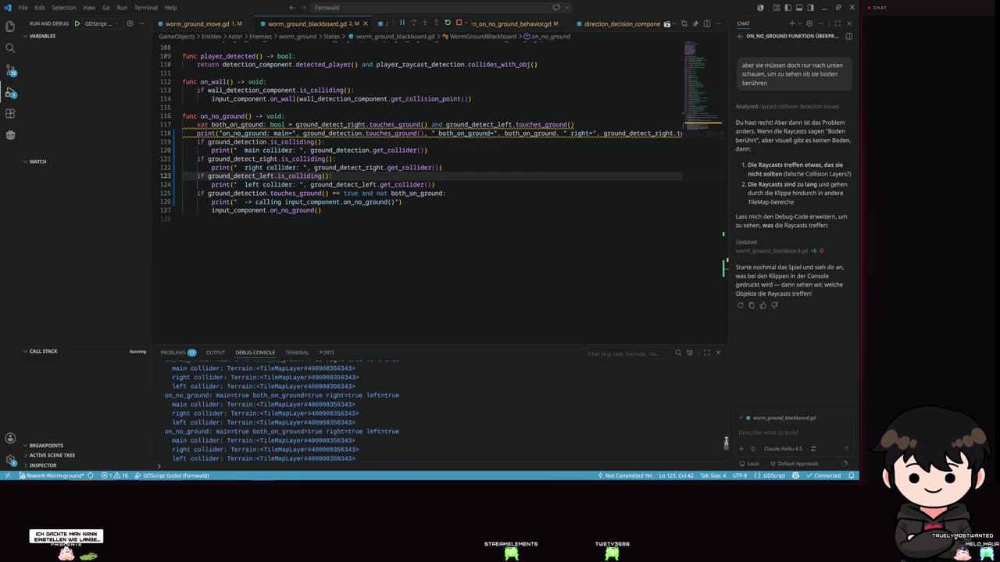
Send the debug console's collider log lines to the assistant and focus the chat box to reply.
mouse_move(161, 413)
mouse_down()
mouse_move(462, 443)
mouse_move(435, 451)
mouse_move(422, 447)
mouse_move(476, 445)
mouse_up()
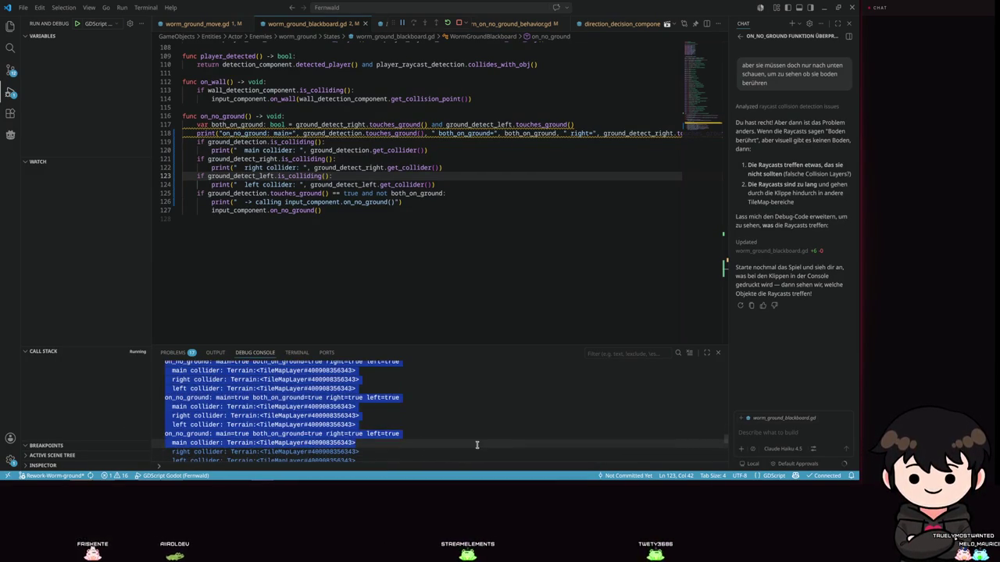
click(804, 428)
key(ctrl+v)
key(Return)
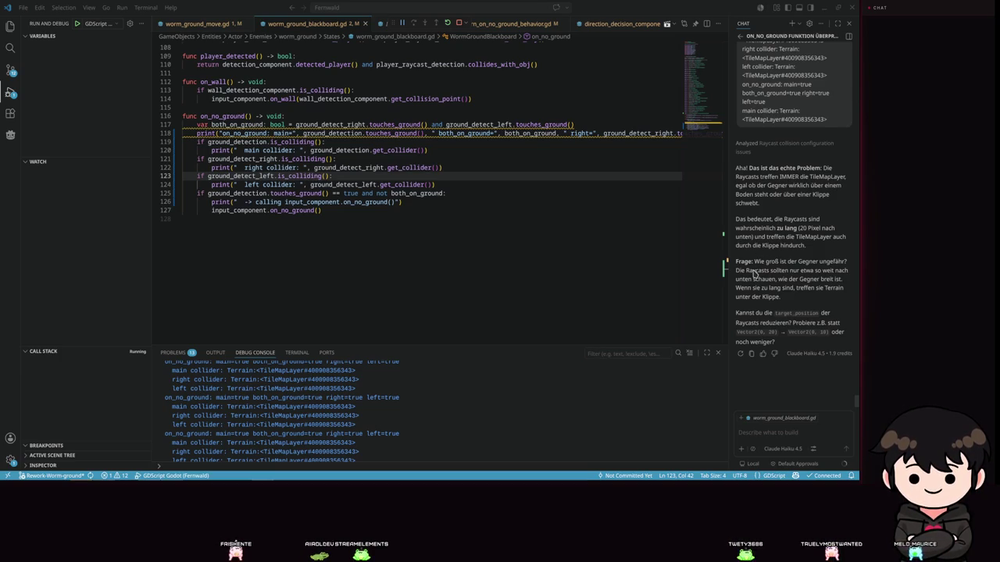
click(758, 427)
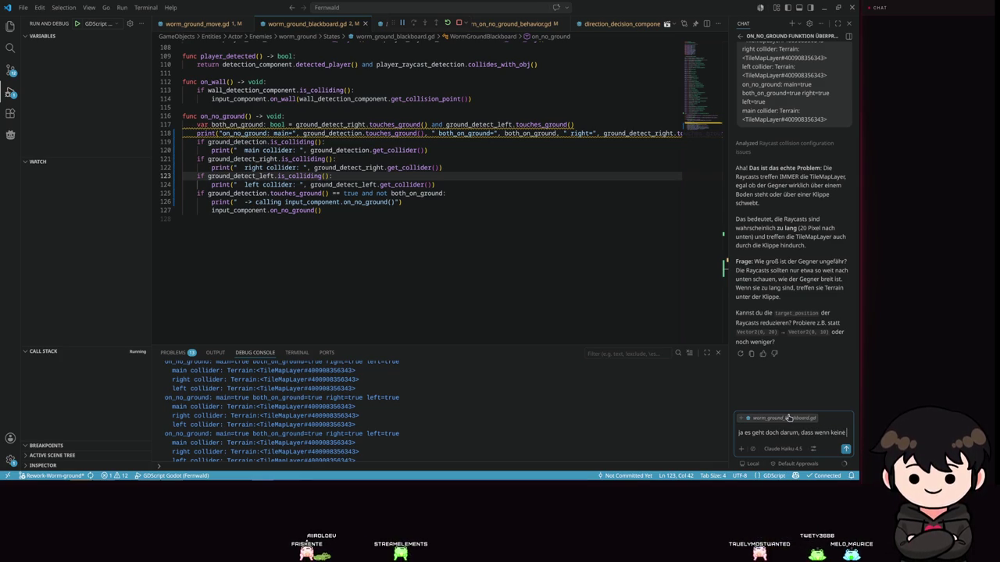
Finish and send the message that a cliff is wherever no tilemap is hit.
text(ti)
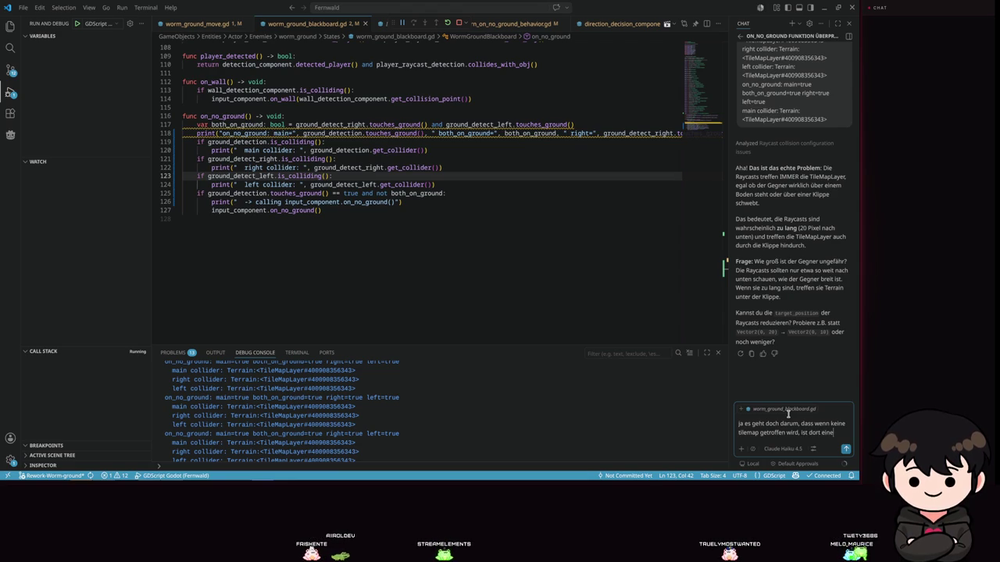
text(pe)
key(Return)
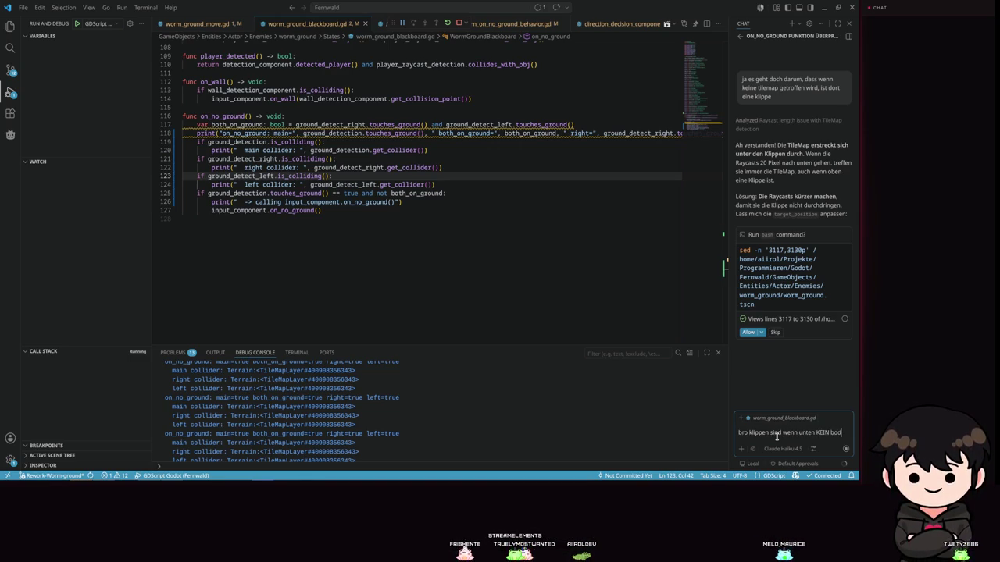
Finish and send the German reply that cliffs mean no ground below.
text(en ist, obe)
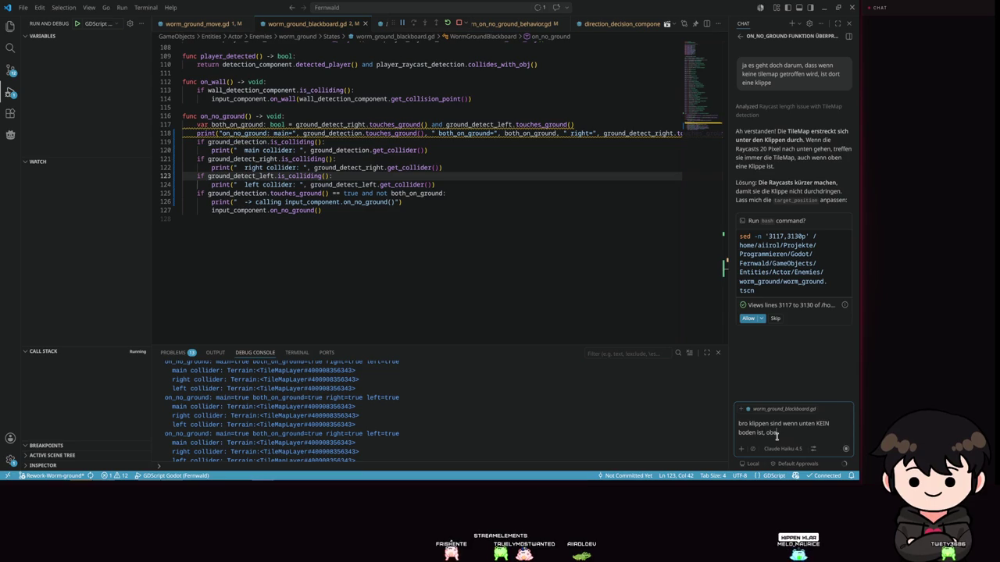
text(n ist doch egal!)
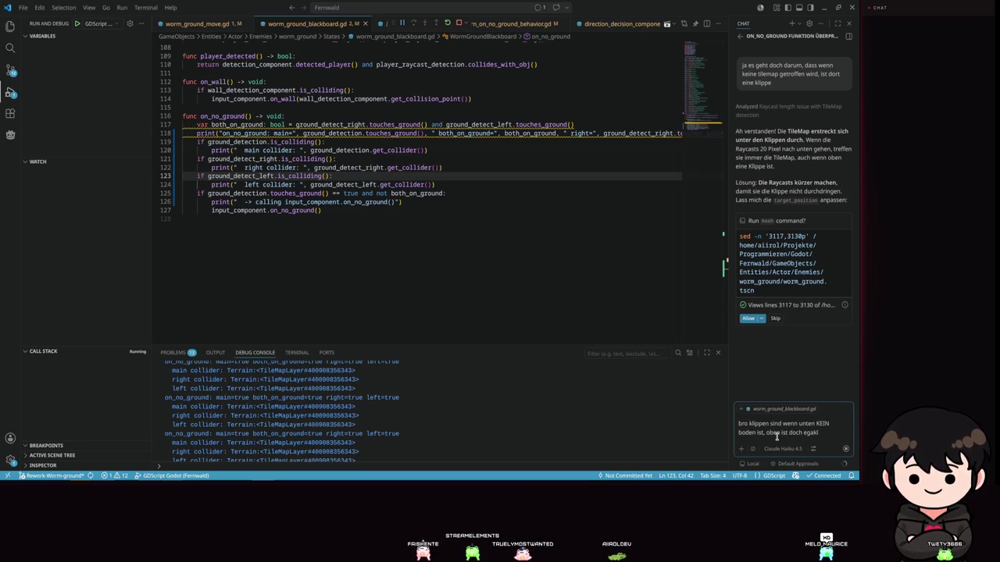
key(Return)
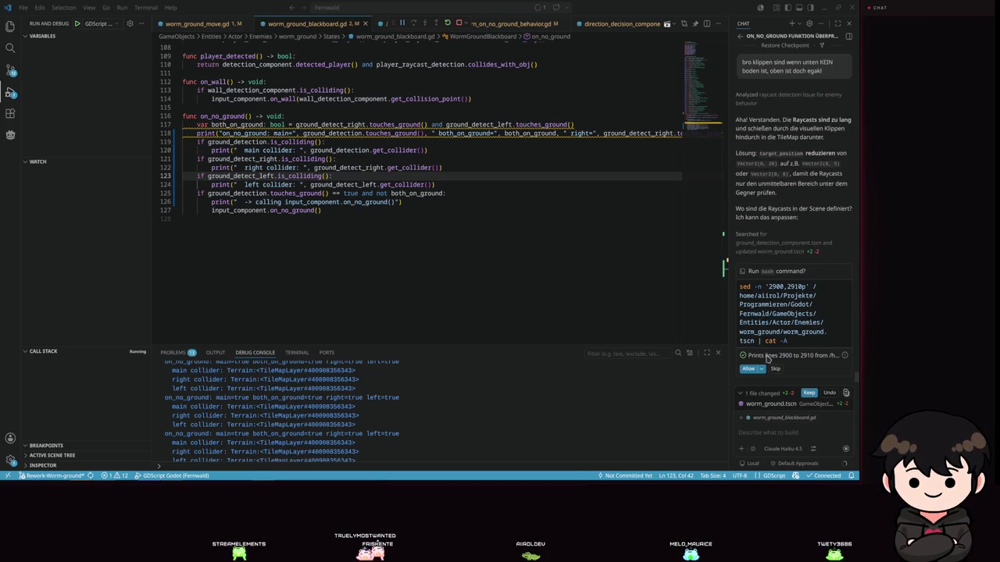
Let the assistant read the file, then undo its target_position edits in the worm_ground.tscn diff.
click(746, 368)
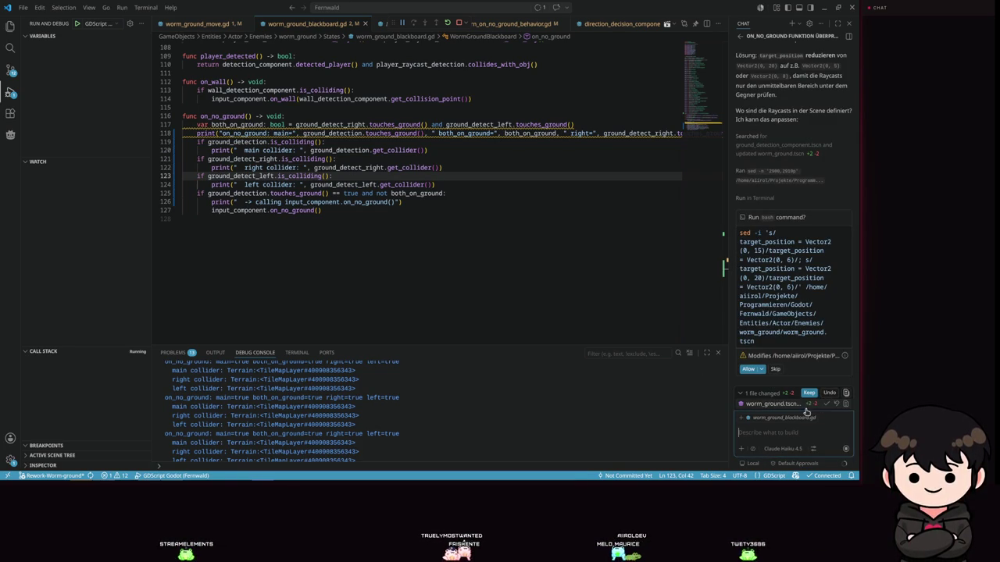
click(769, 404)
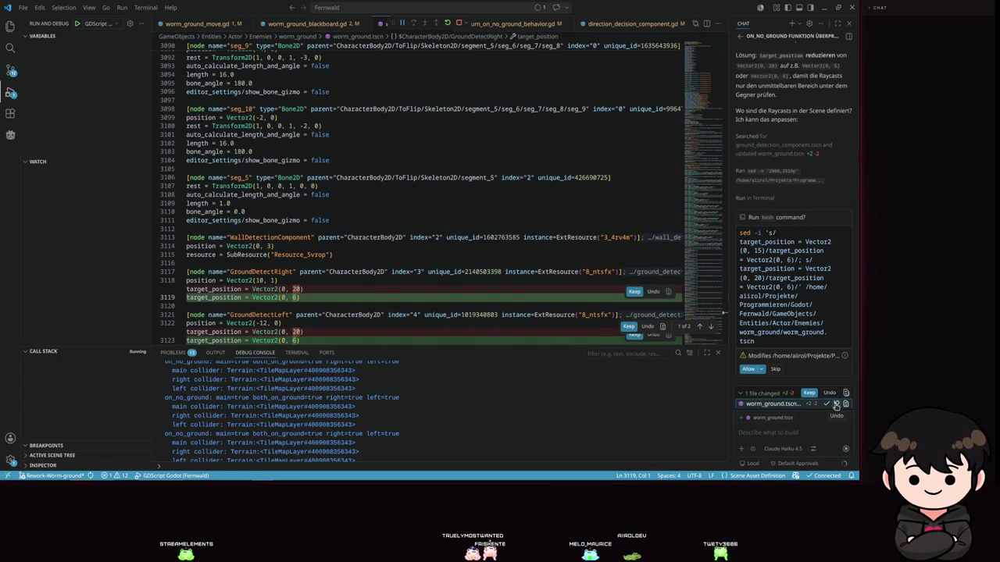
click(834, 405)
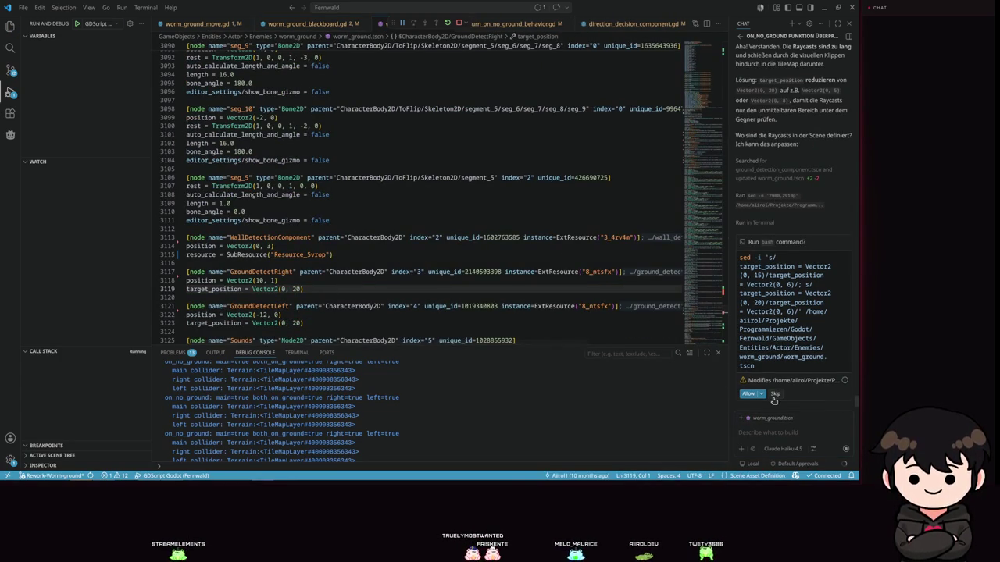
Skip the assistant's sed -i edit, stop the chat, and return to Godot.
click(775, 394)
click(849, 448)
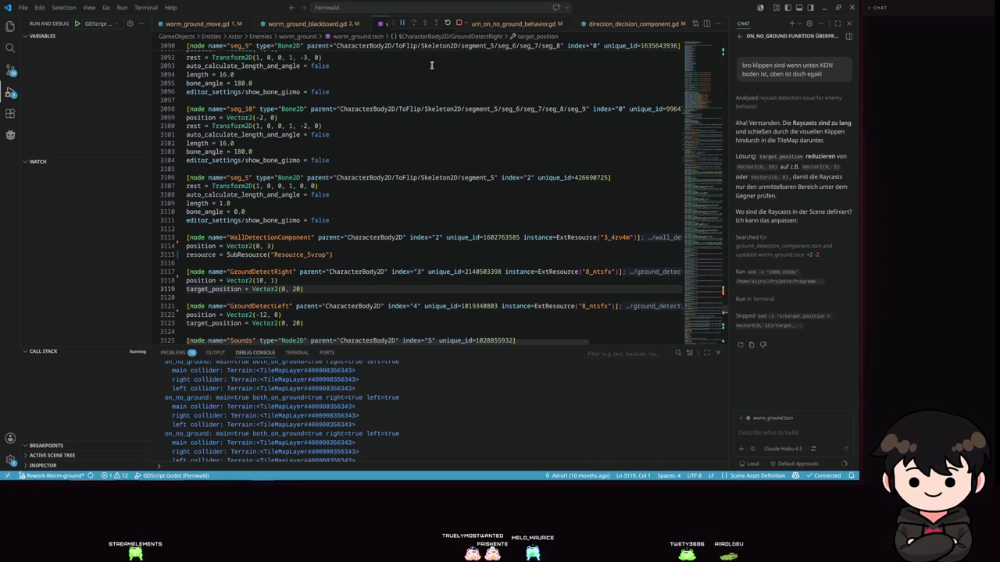
scroll(316, 232, down, 6)
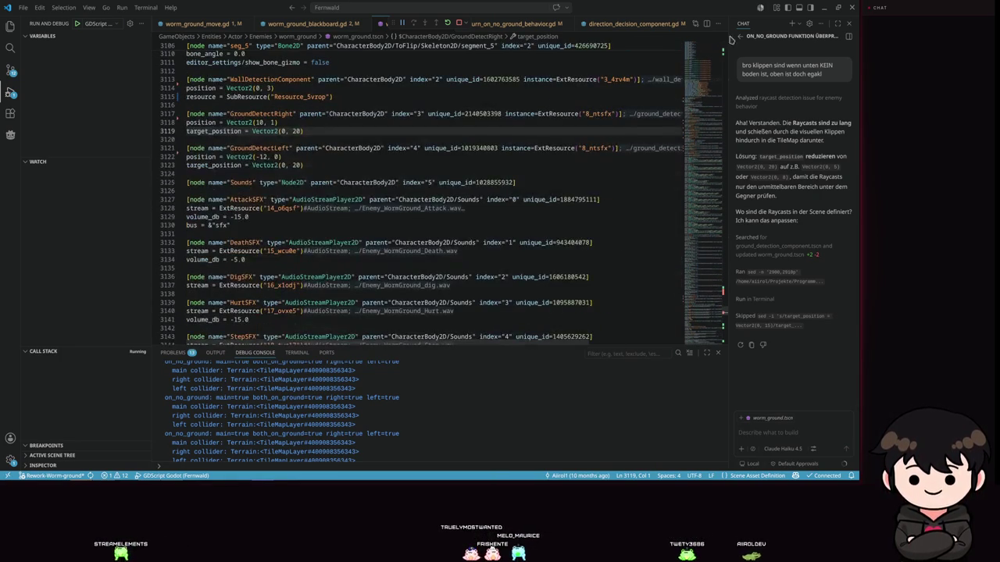
click(826, 9)
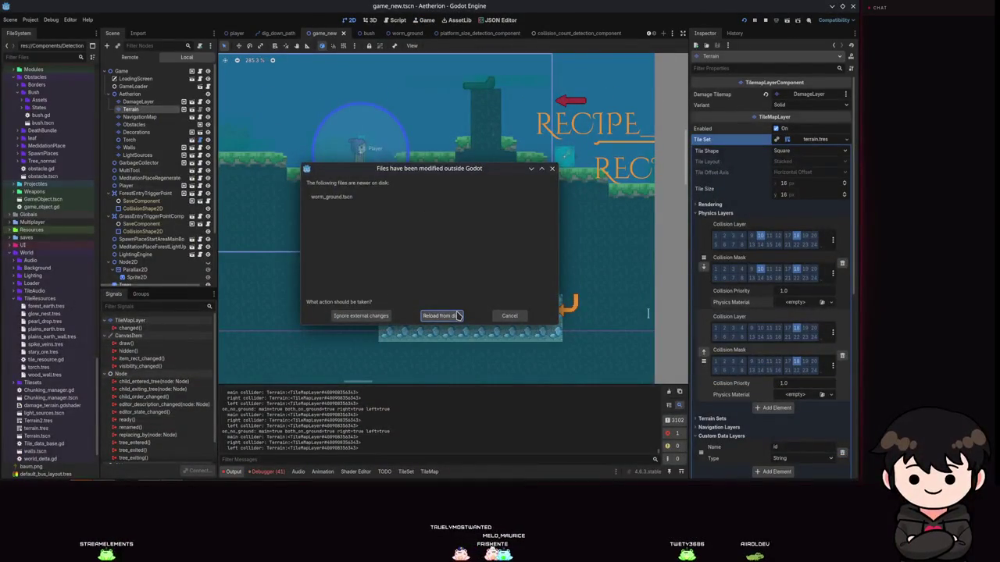
Reload worm_ground.tscn from disk, then get past the running game's title prompt.
click(439, 316)
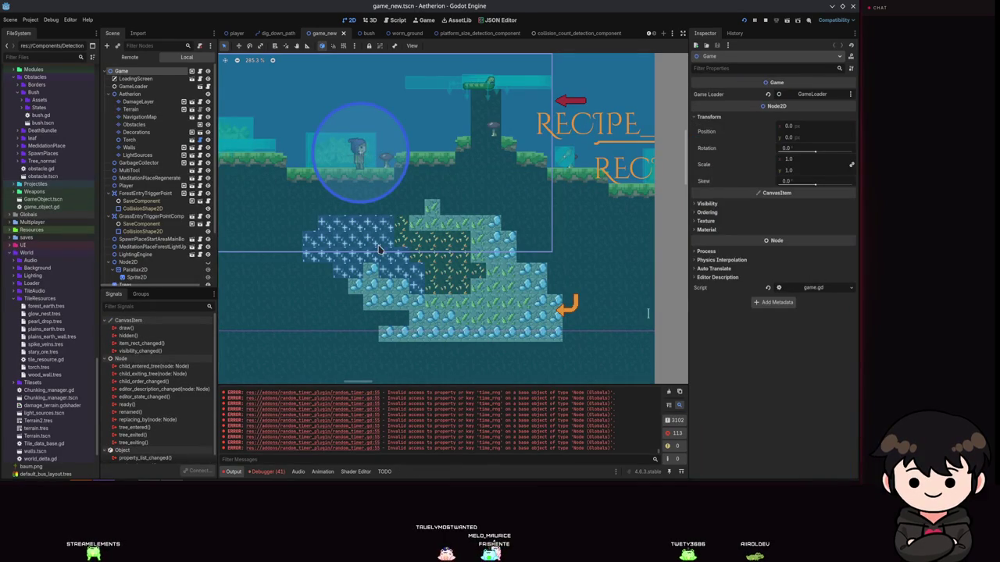
scroll(352, 252, down, 8)
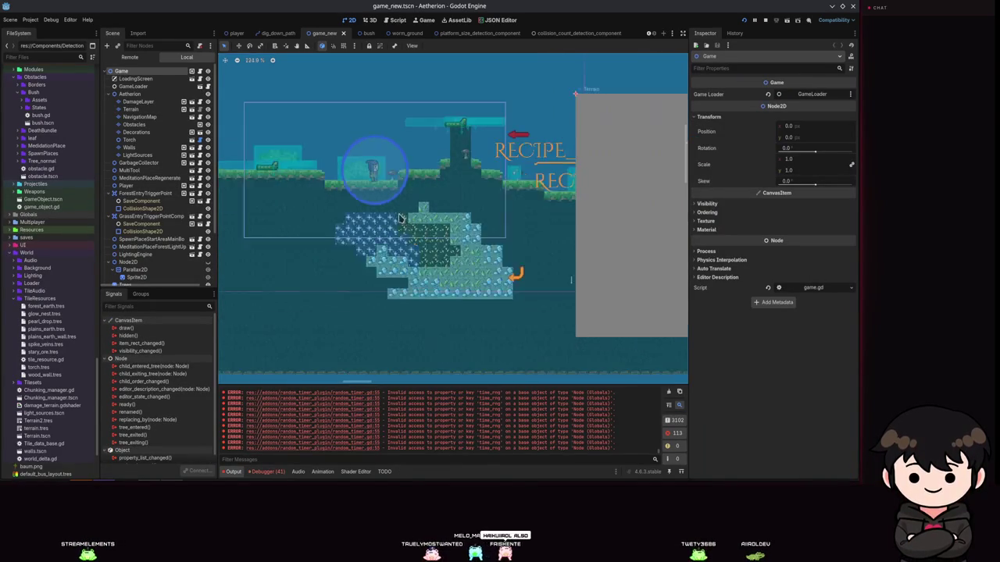
scroll(425, 226, up, 2)
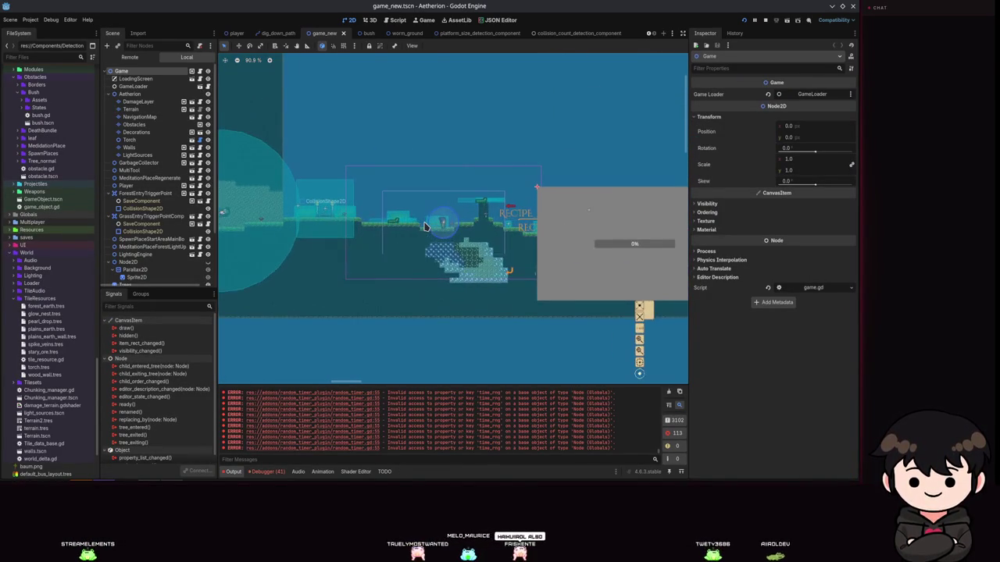
scroll(398, 232, up, 2)
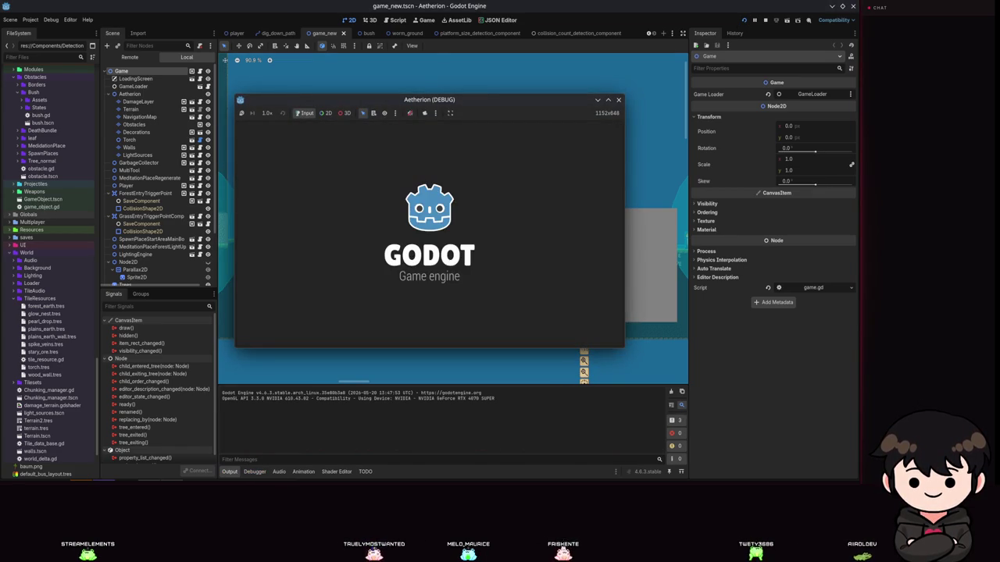
click(451, 212)
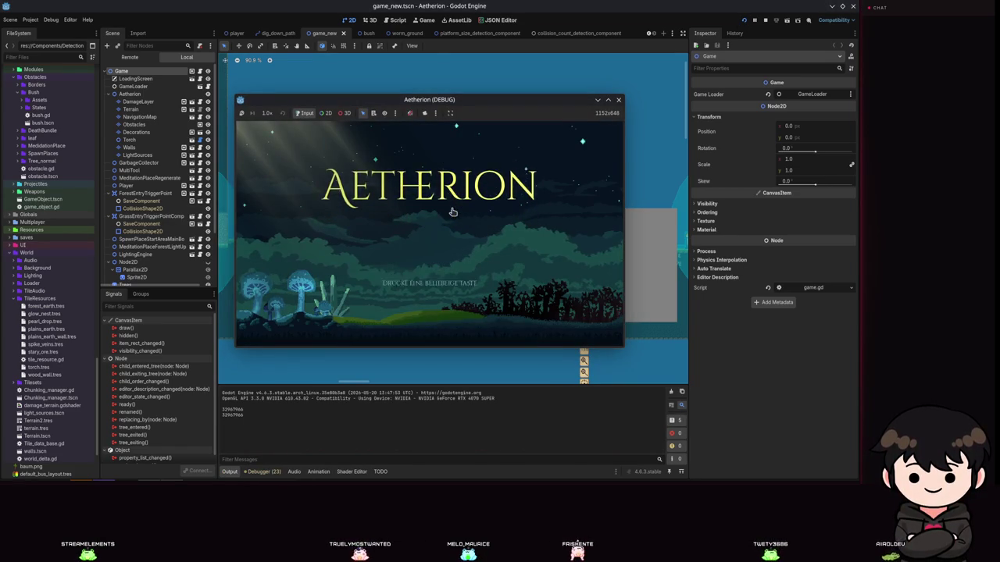
Load the second save slot and walk left, then jump right across the terrain.
click(447, 231)
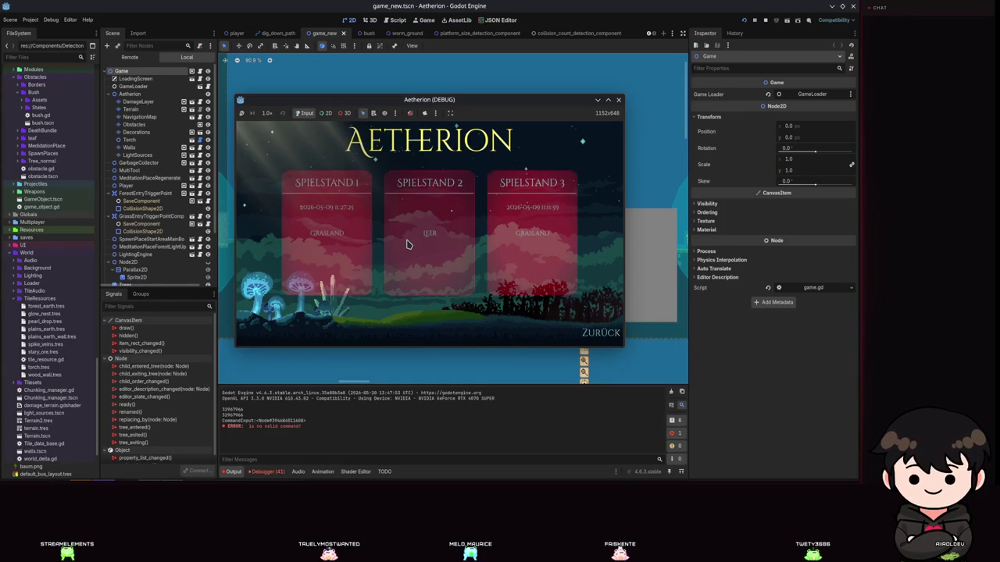
click(407, 244)
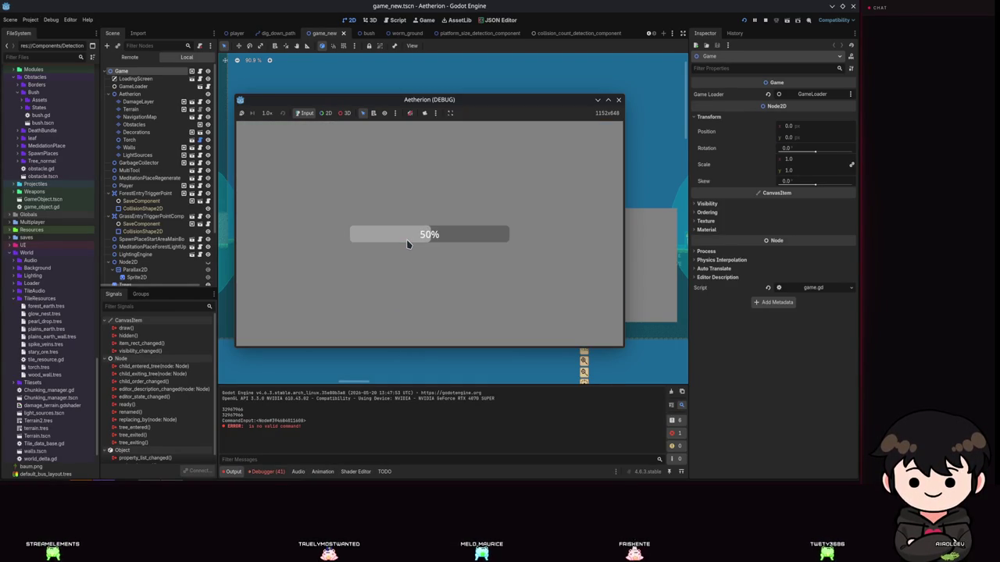
key(a)
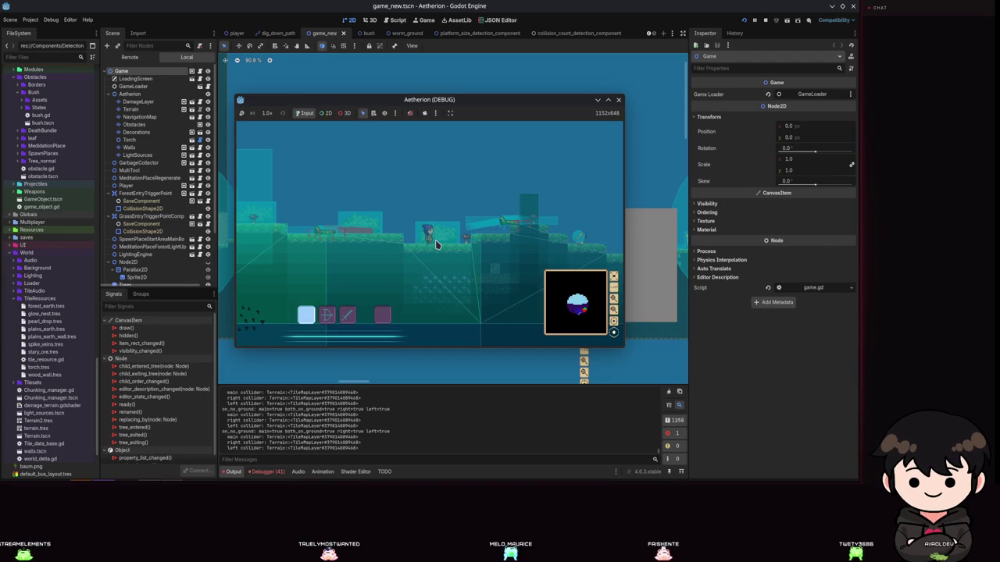
key(a)
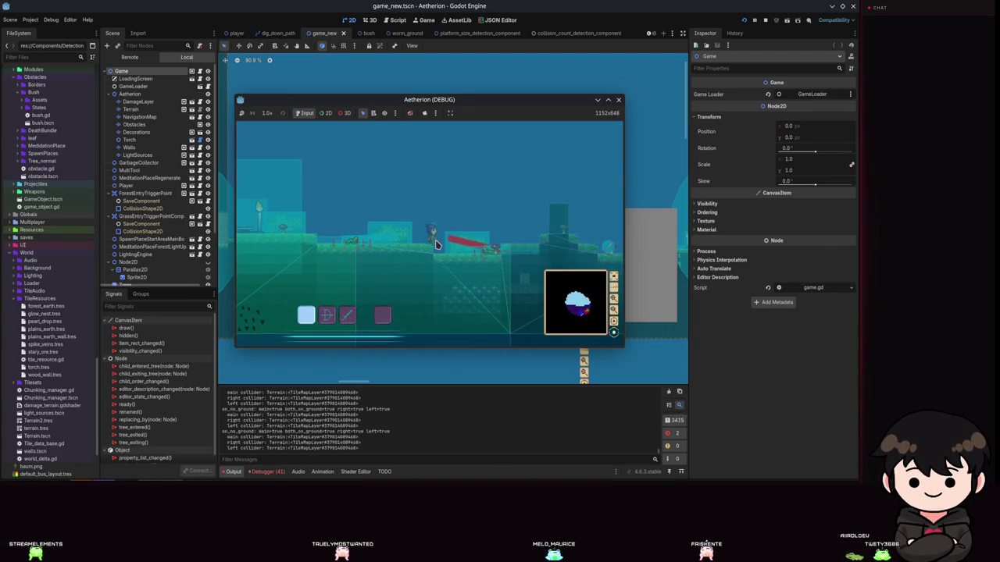
key(d)
key(space)
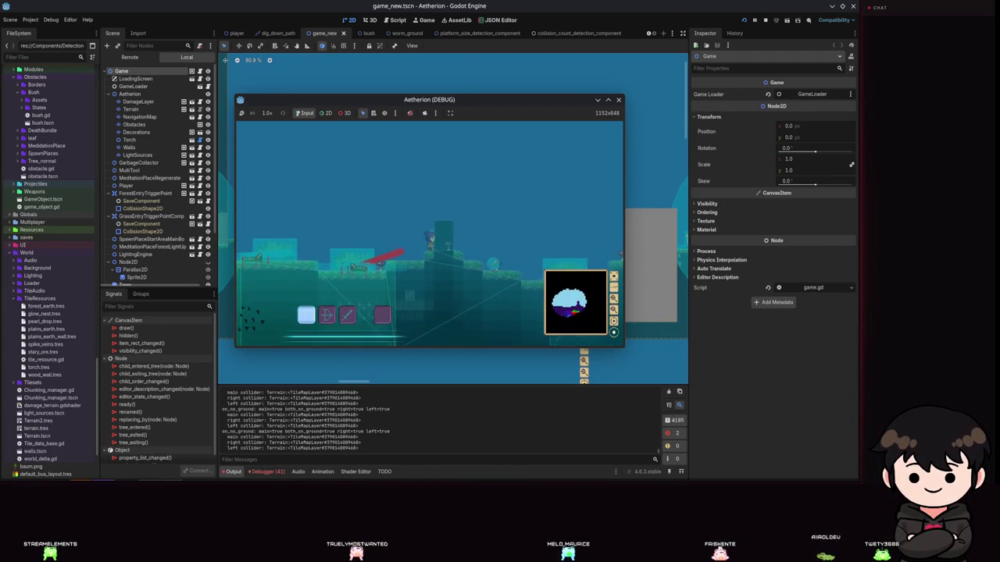
Open and close the pause menu, pause again, and stop the game with F8.
key(Escape)
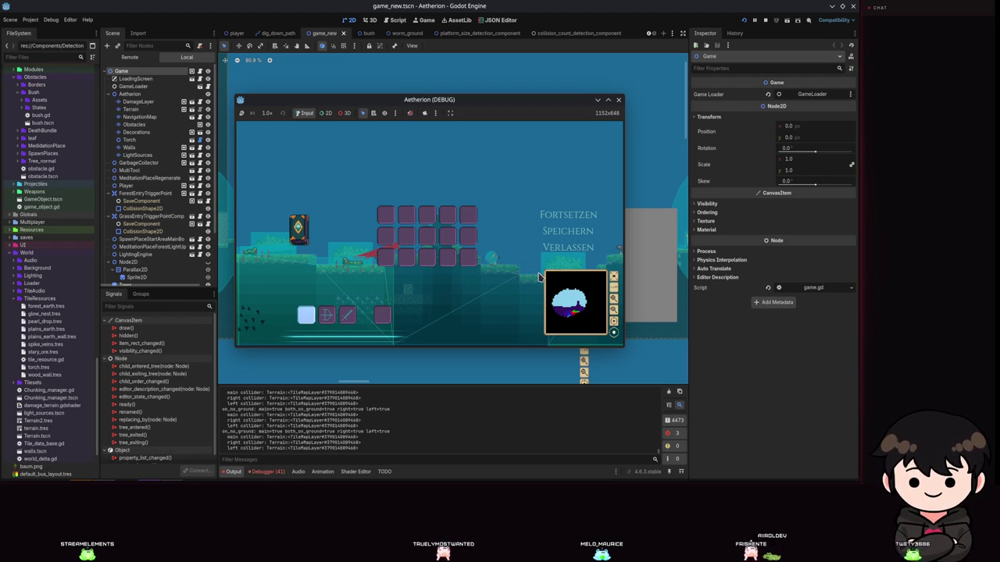
click(568, 214)
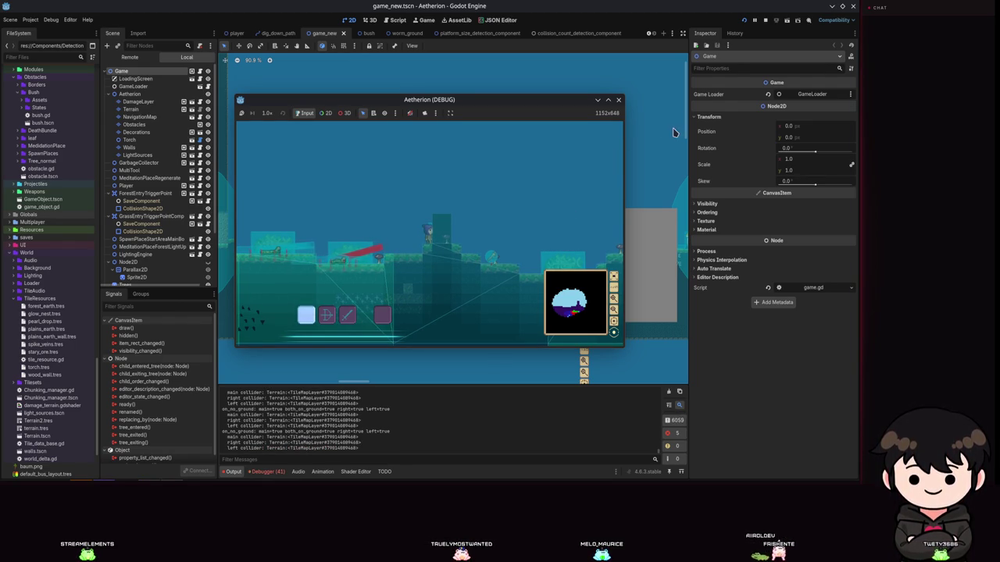
mouse_move(719, 84)
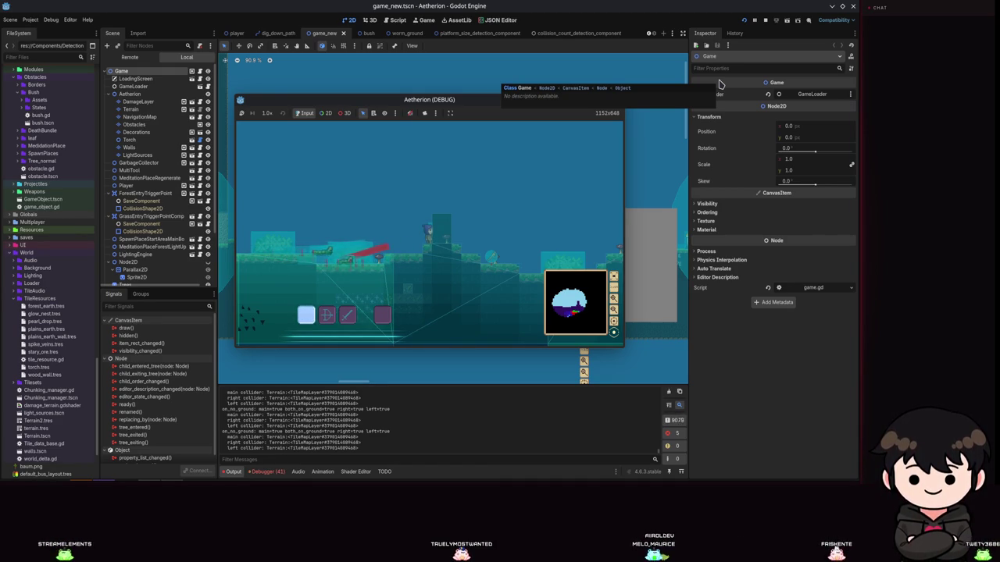
click(566, 229)
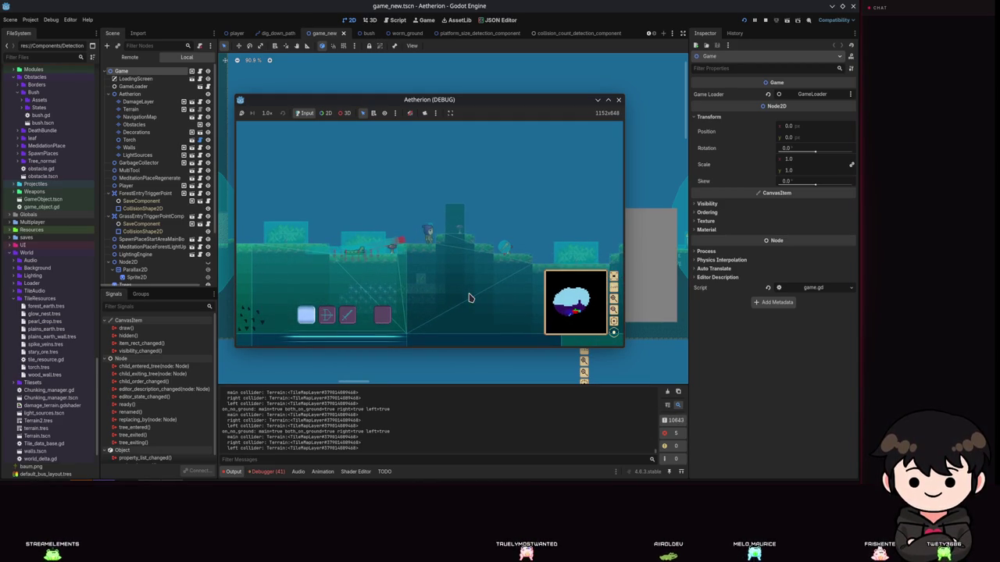
key(Escape)
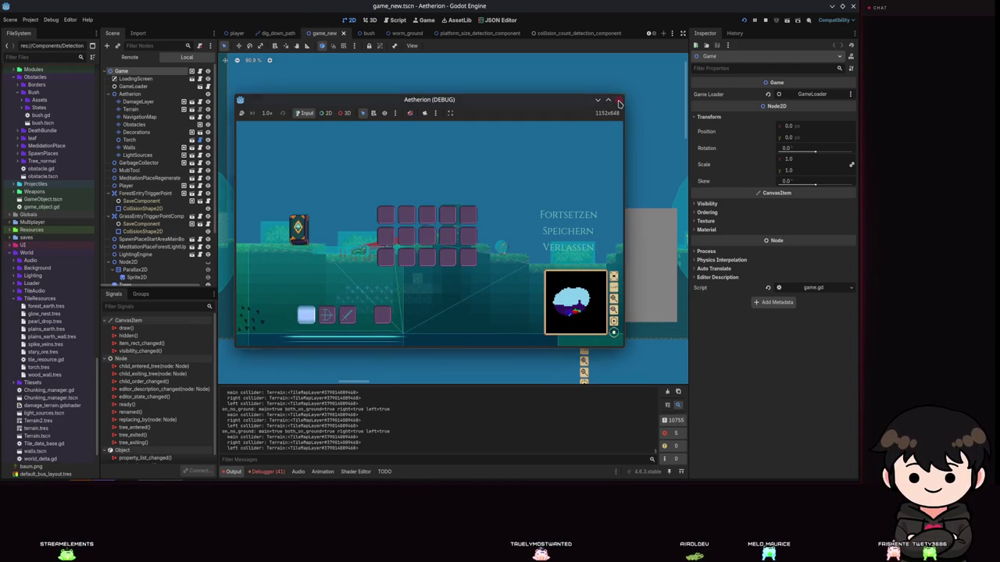
key(F8)
scroll(232, 188, up, 3)
scroll(376, 234, up, 5)
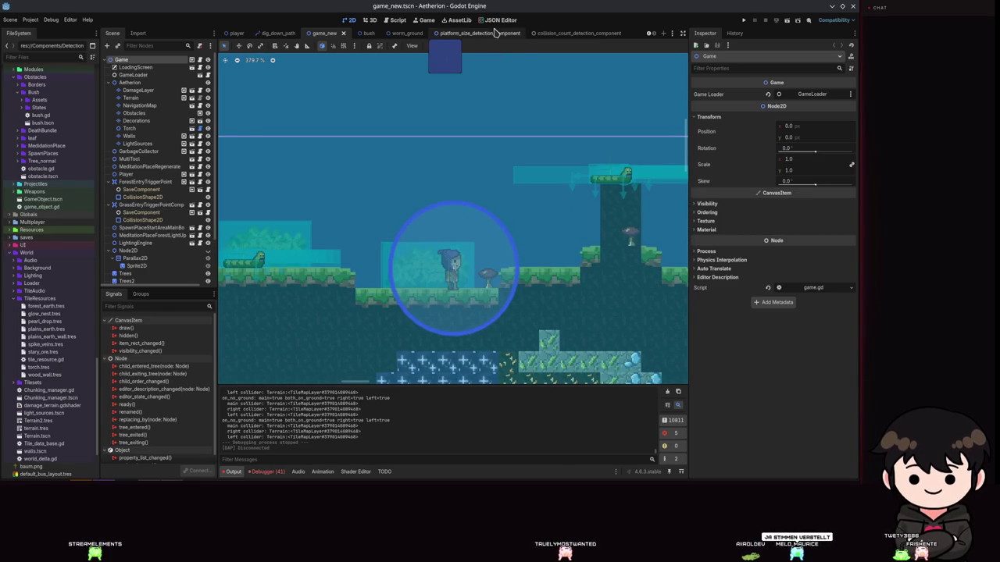
Switch to the worm_ground.tscn tab to show the worm's skeleton and detection nodes.
click(397, 33)
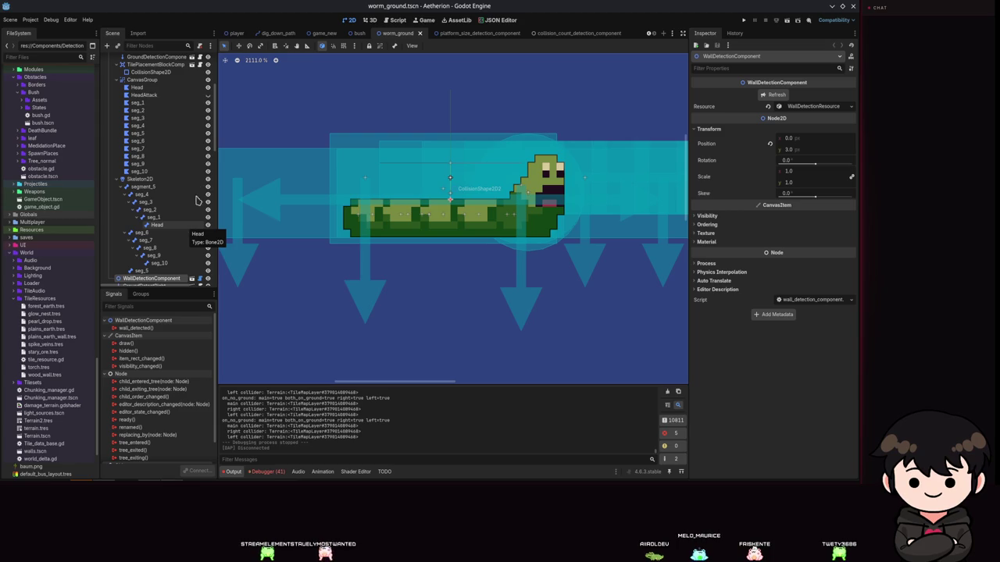
Compare the left and right ground rays and set GroundDetectRight's Position y to 0.
scroll(179, 258, down, 3)
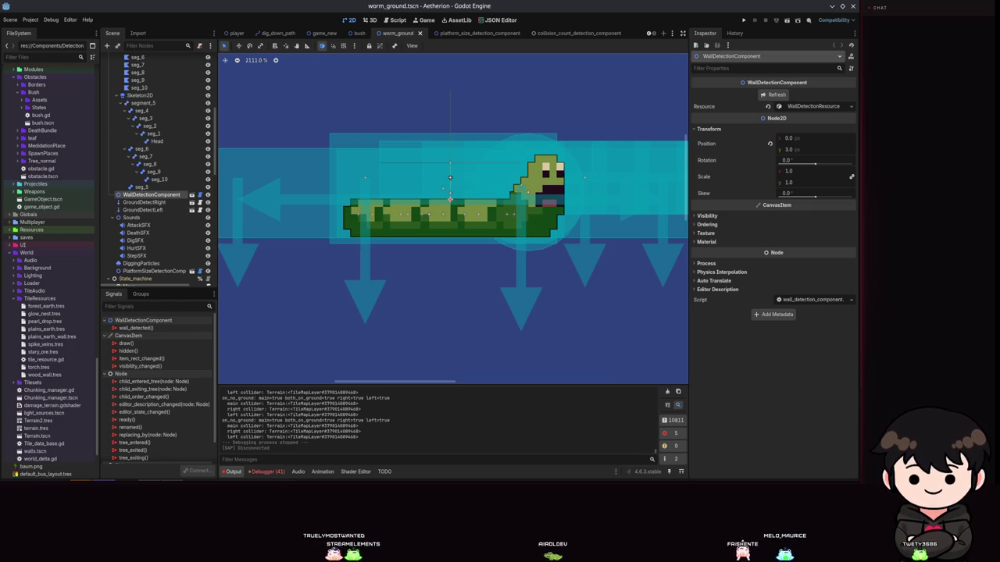
scroll(360, 297, up, 1)
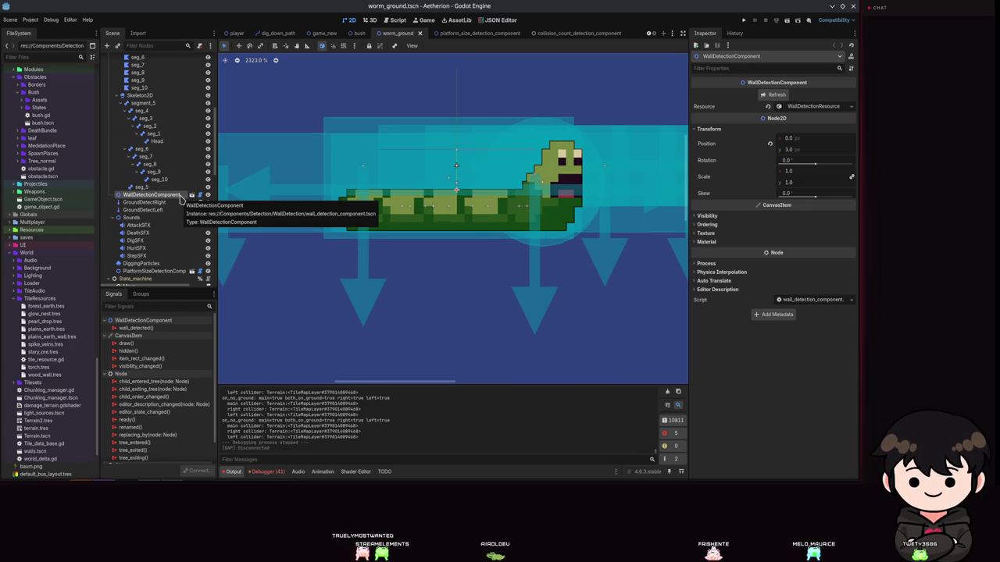
click(147, 202)
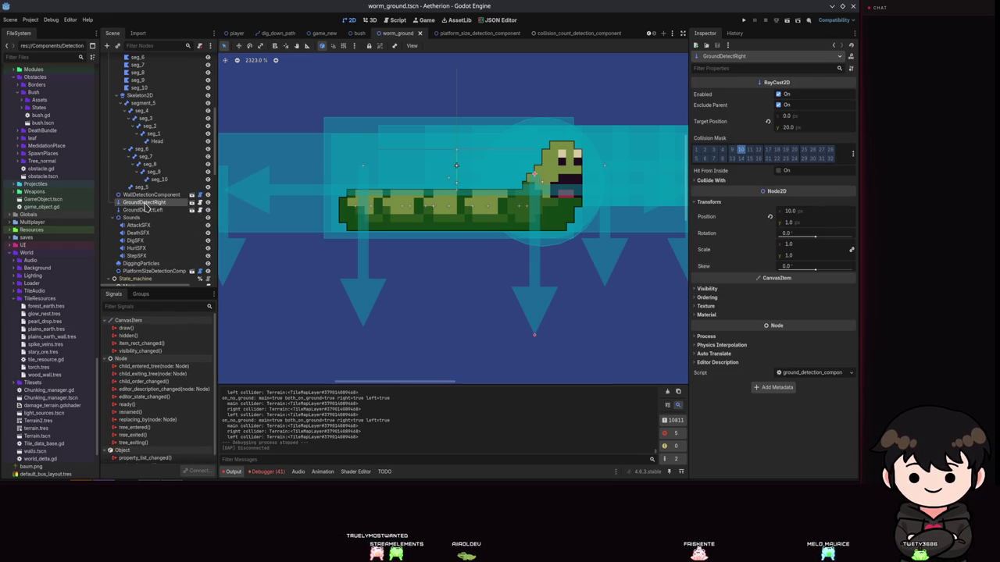
click(151, 194)
click(152, 202)
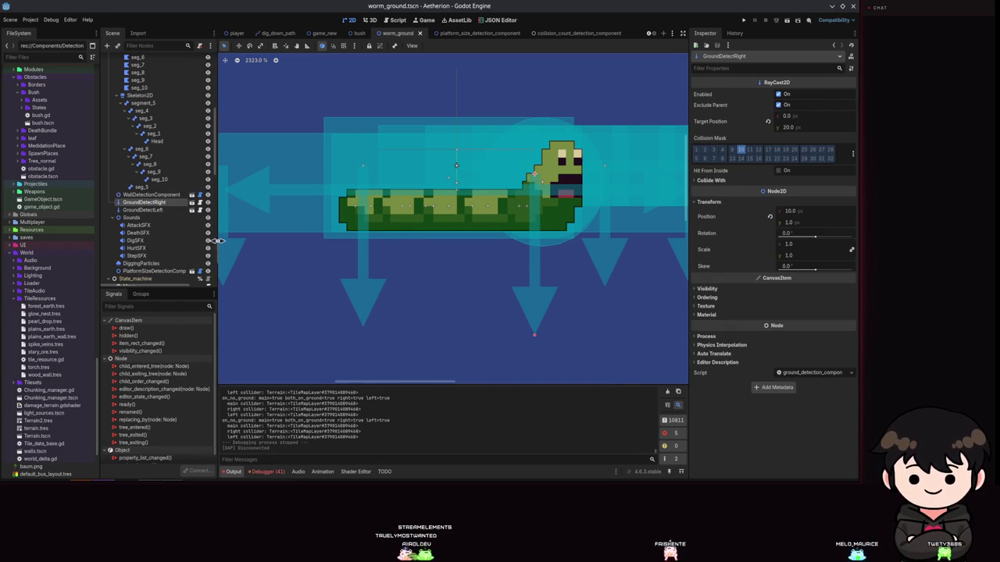
click(155, 210)
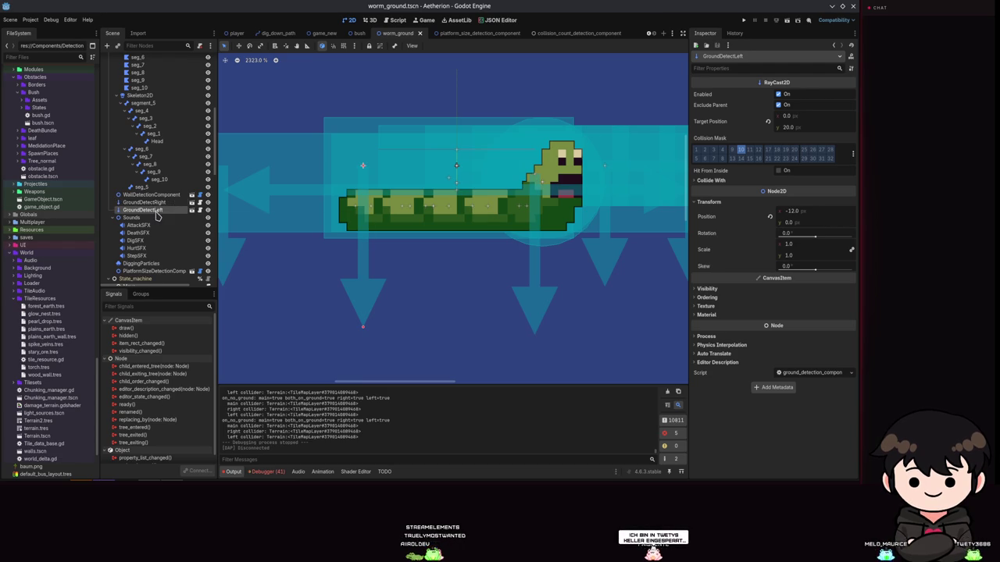
click(159, 204)
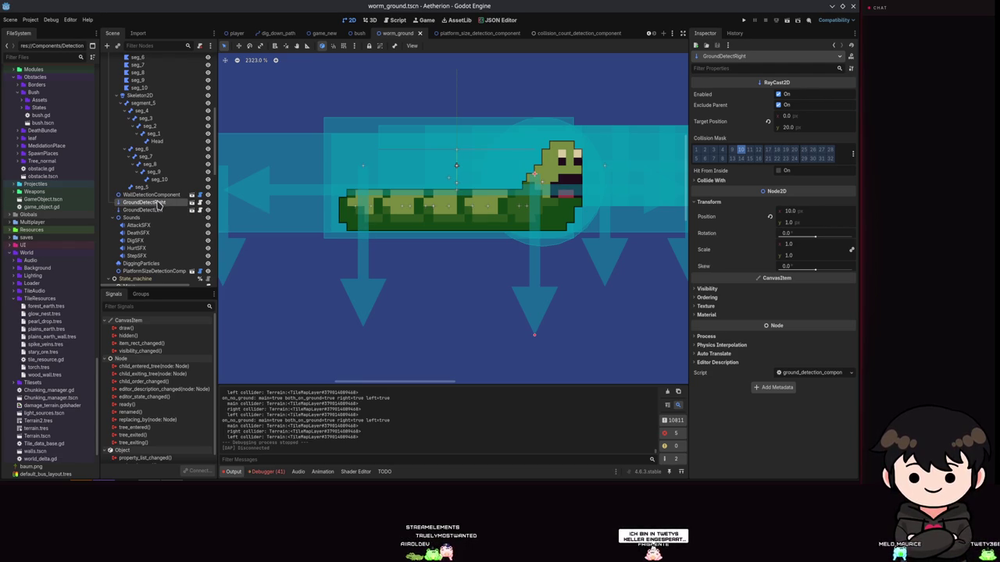
click(158, 211)
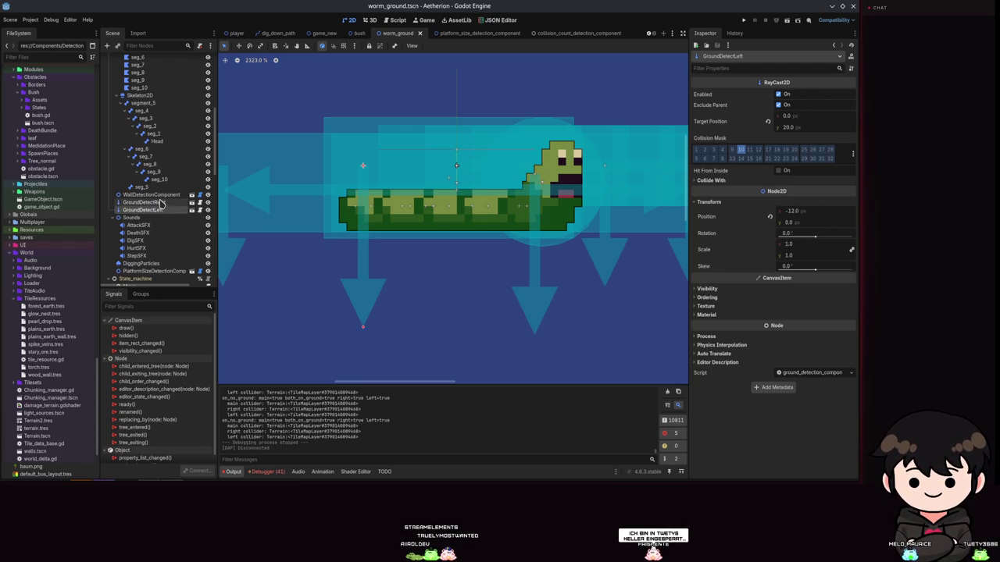
click(160, 202)
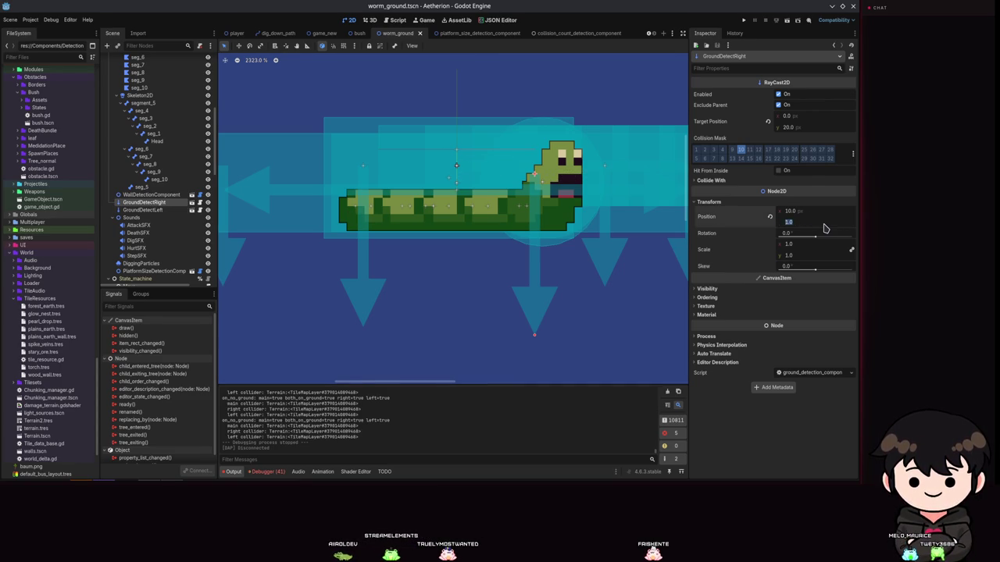
key(Return)
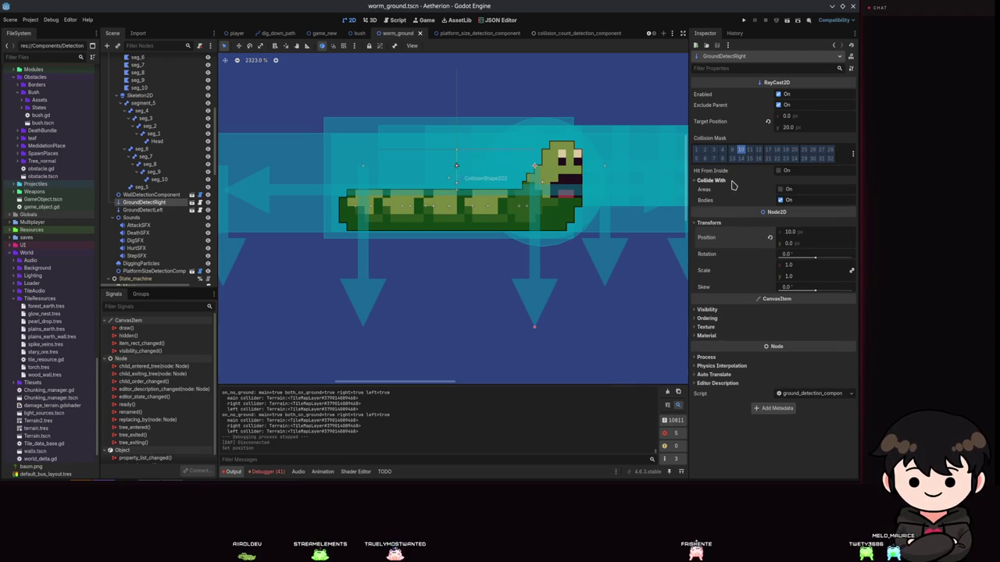
Enable Hit From Inside on both ground rays, save, check wall detection, and run the game.
click(779, 170)
click(143, 210)
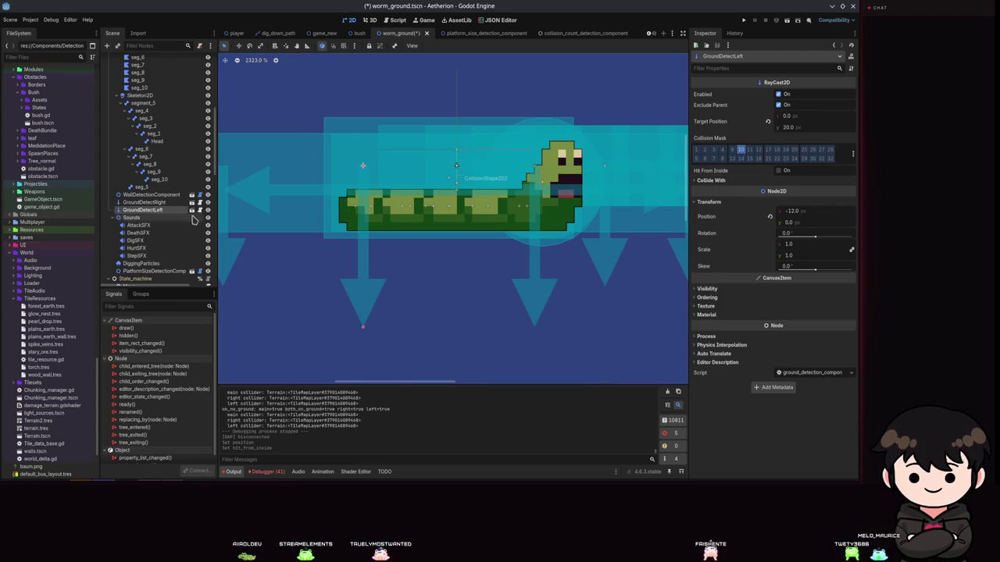
click(778, 171)
key(ctrl+s)
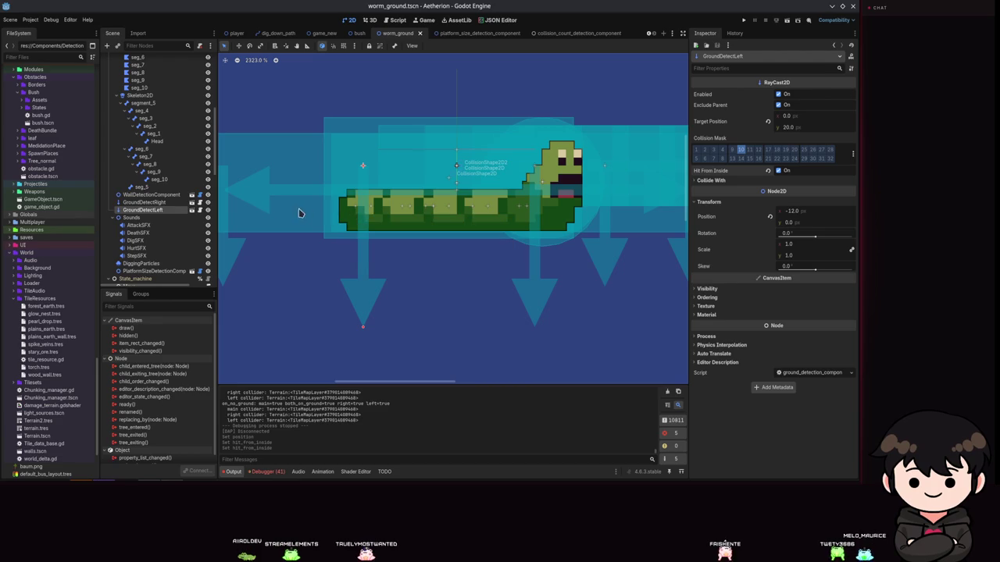
click(166, 195)
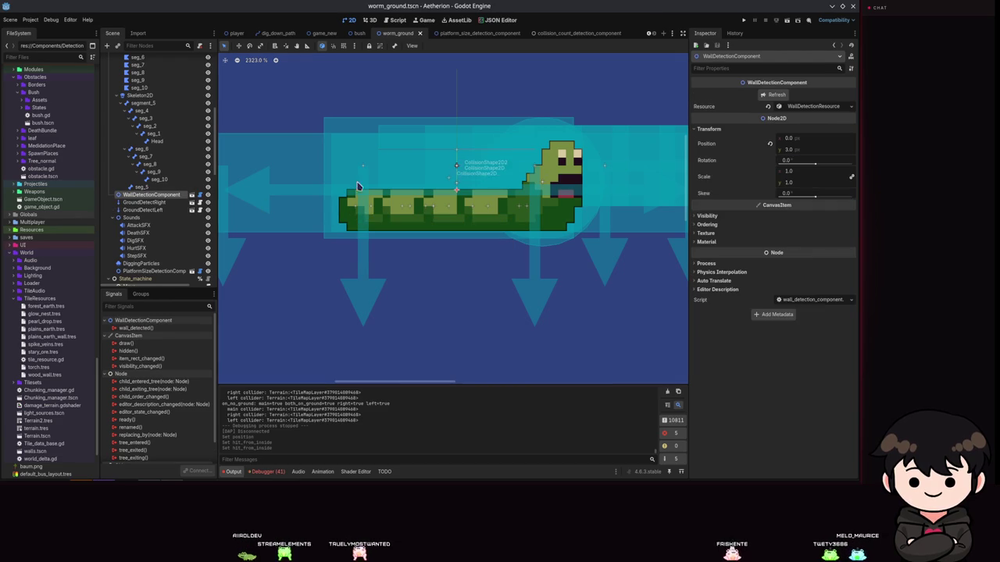
click(816, 107)
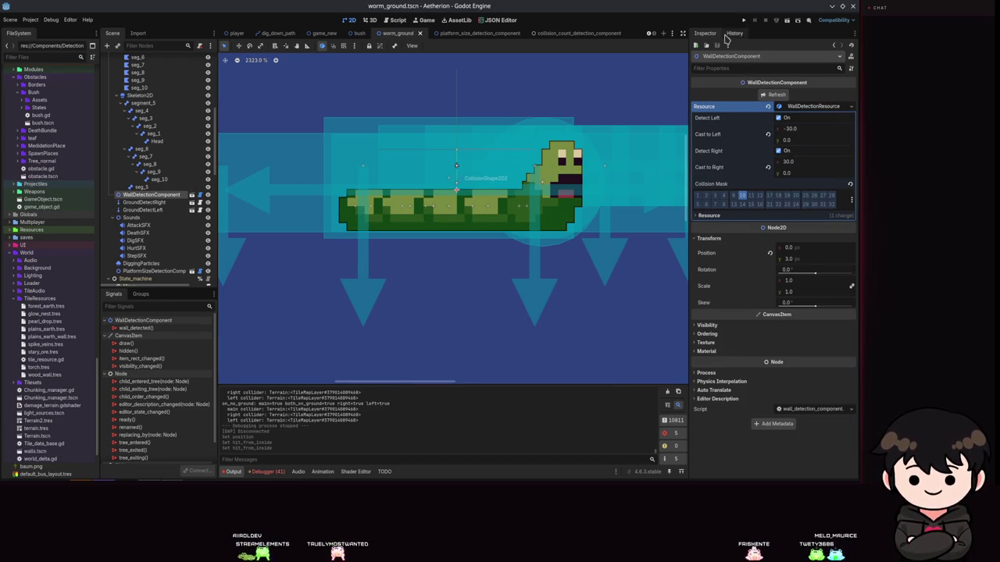
click(742, 21)
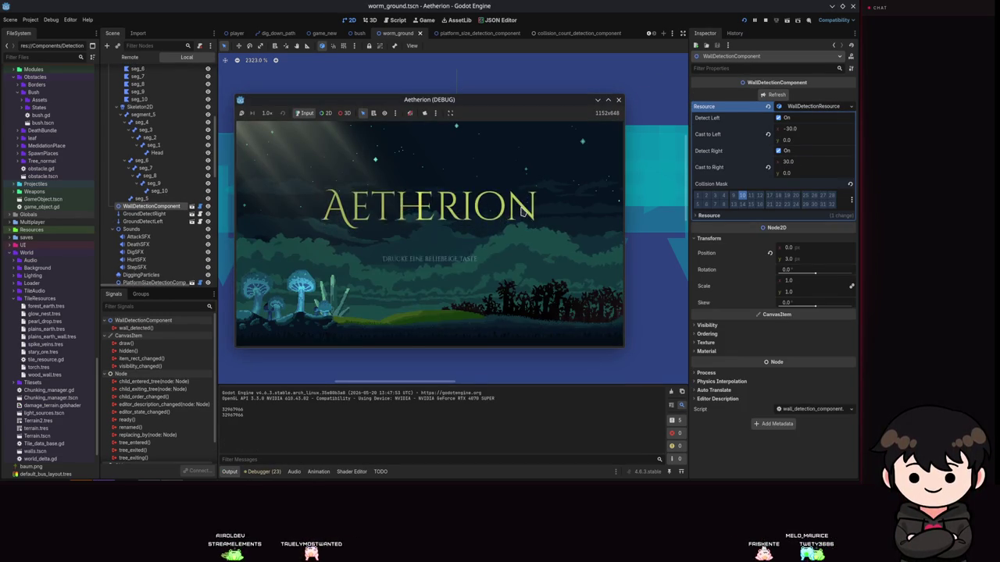
Load Spielstand 2, playtest the worm, then pause and close the debug window.
key(Return)
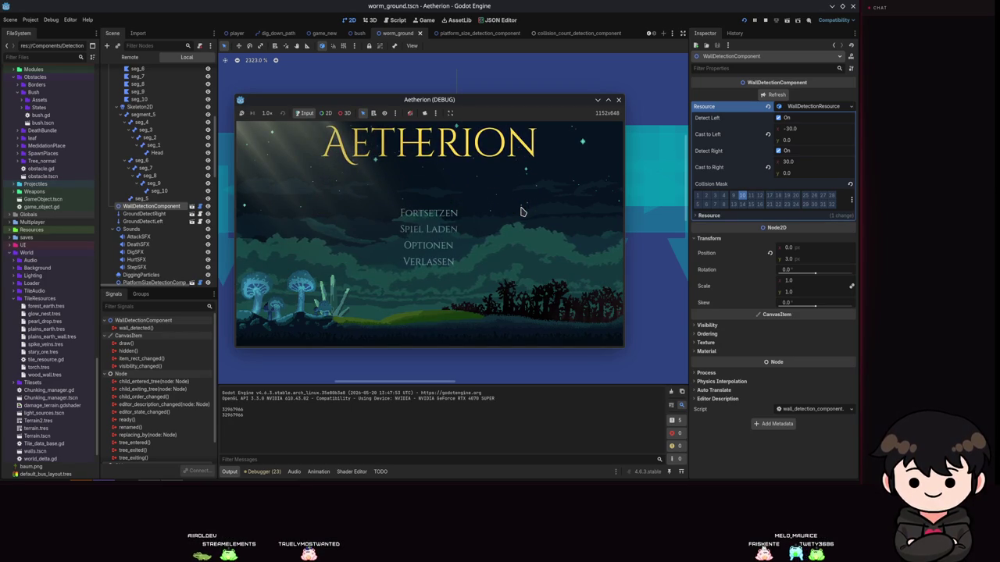
click(430, 237)
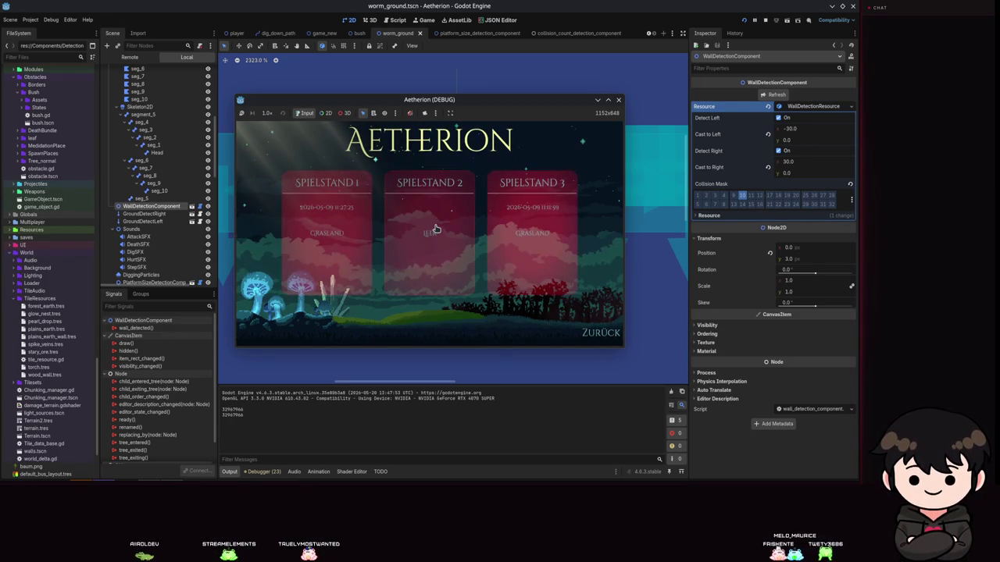
click(430, 207)
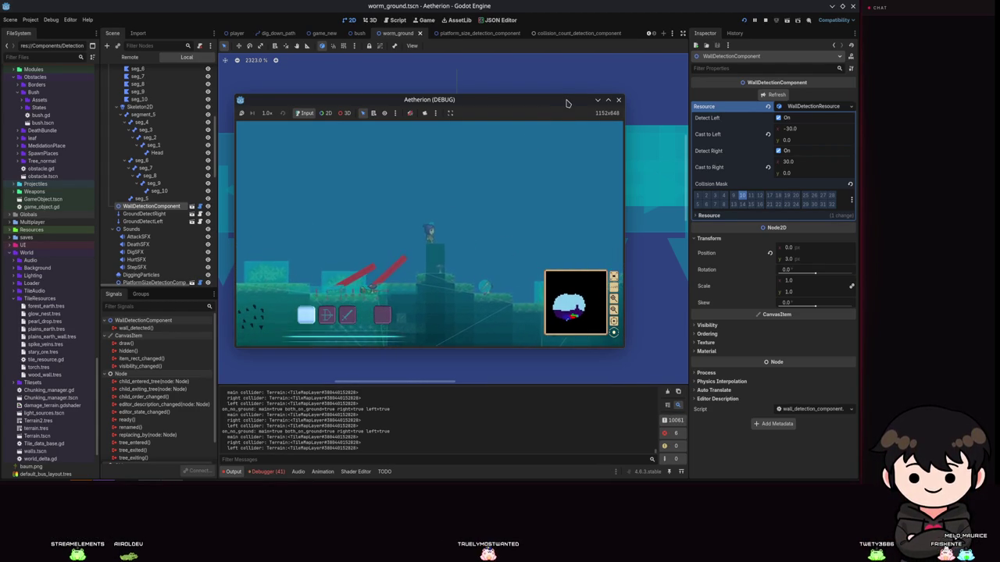
key(Escape)
click(609, 101)
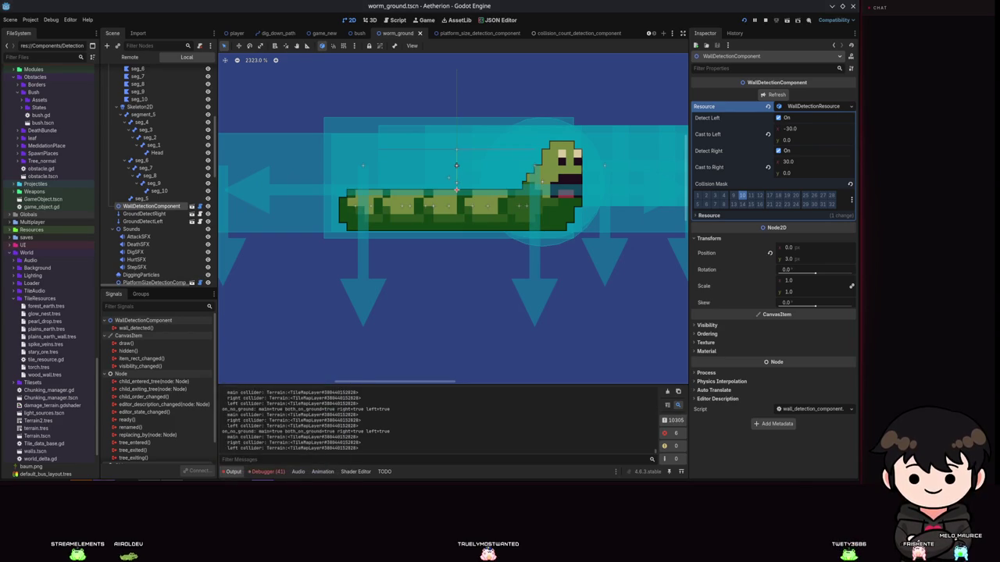
Close the worm_ground scene file in the code editor and return to Godot.
key(alt+Tab)
click(592, 201)
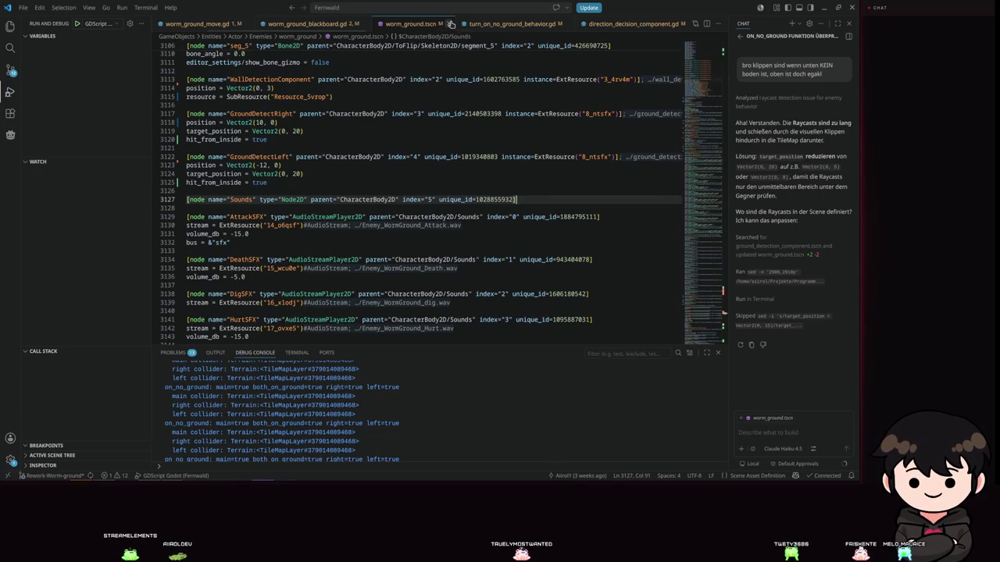
click(451, 24)
key(alt+Tab)
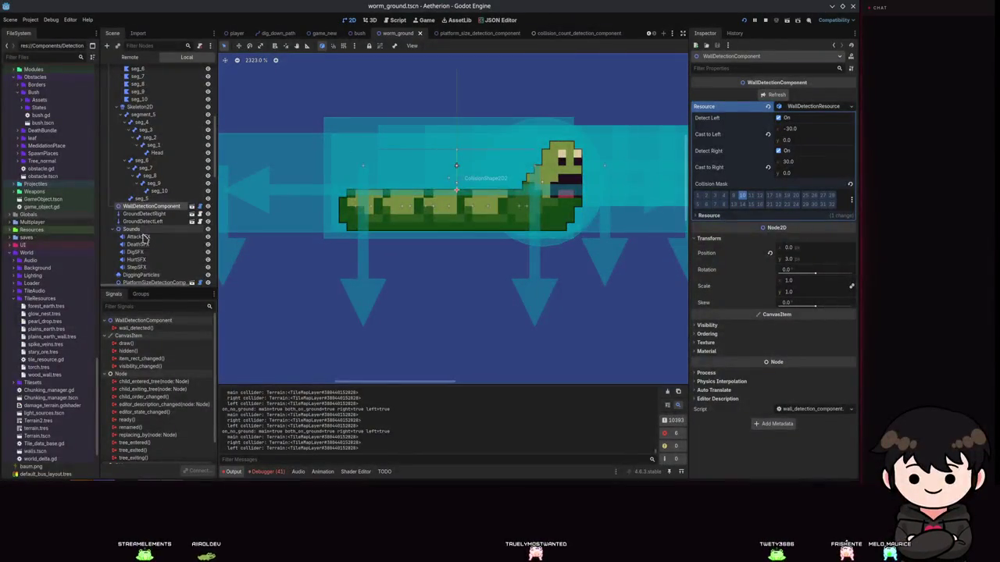
Select DigSFX and expand its 1.08-second Enemy_WormGround_dig audio stream.
click(135, 252)
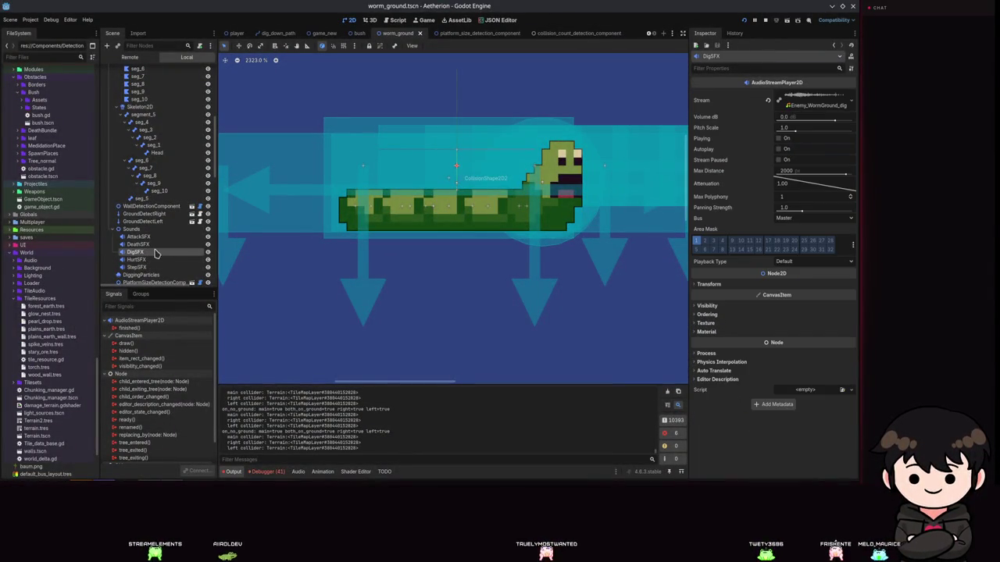
click(812, 100)
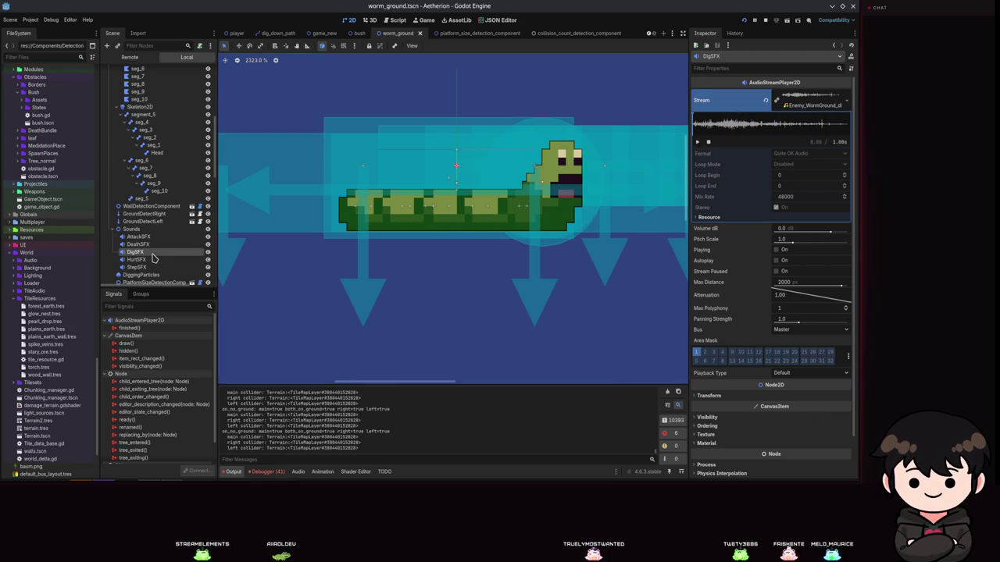
scroll(154, 258, down, 10)
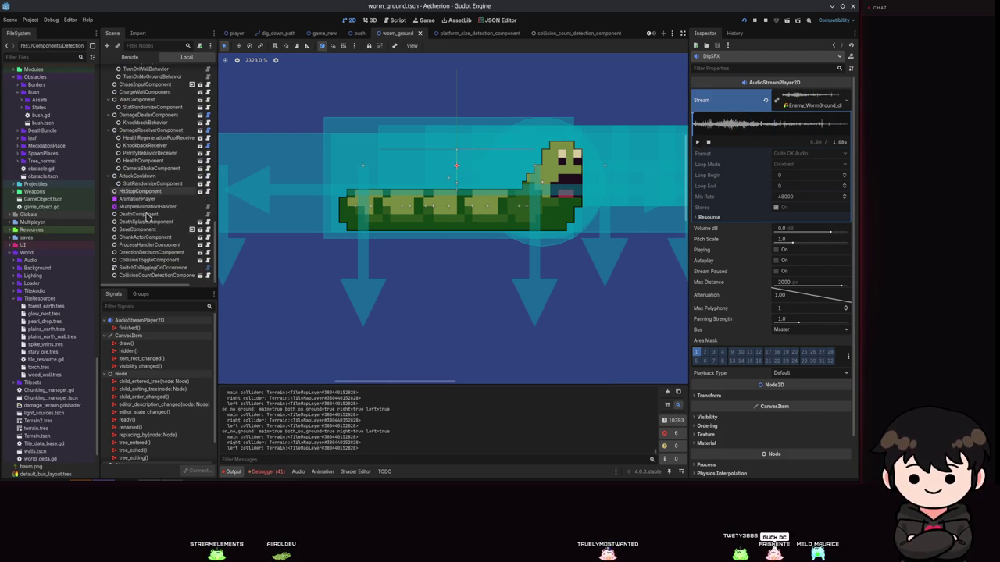
Add a Call Method Track targeting DigSFX to the dig_down animation.
click(144, 199)
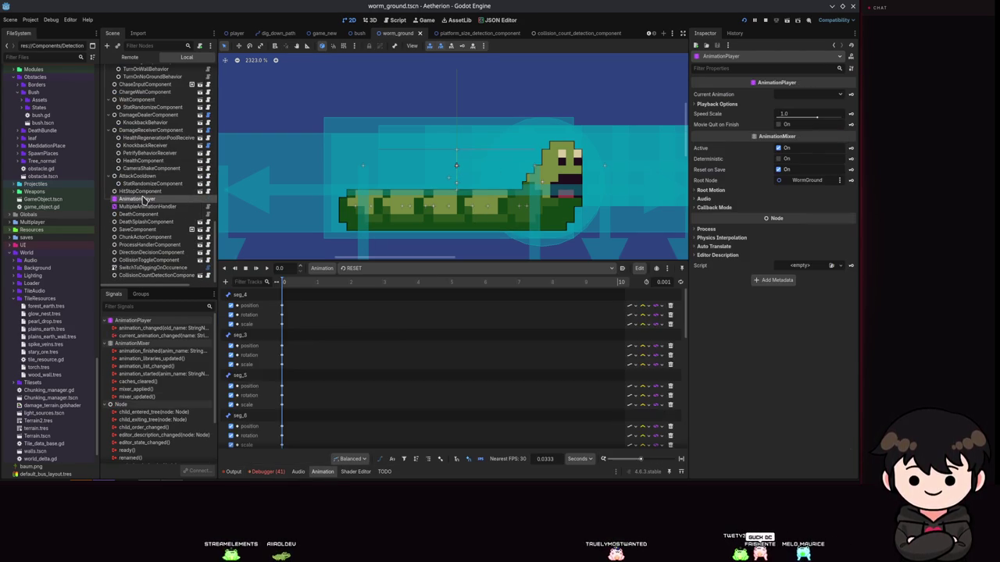
click(375, 268)
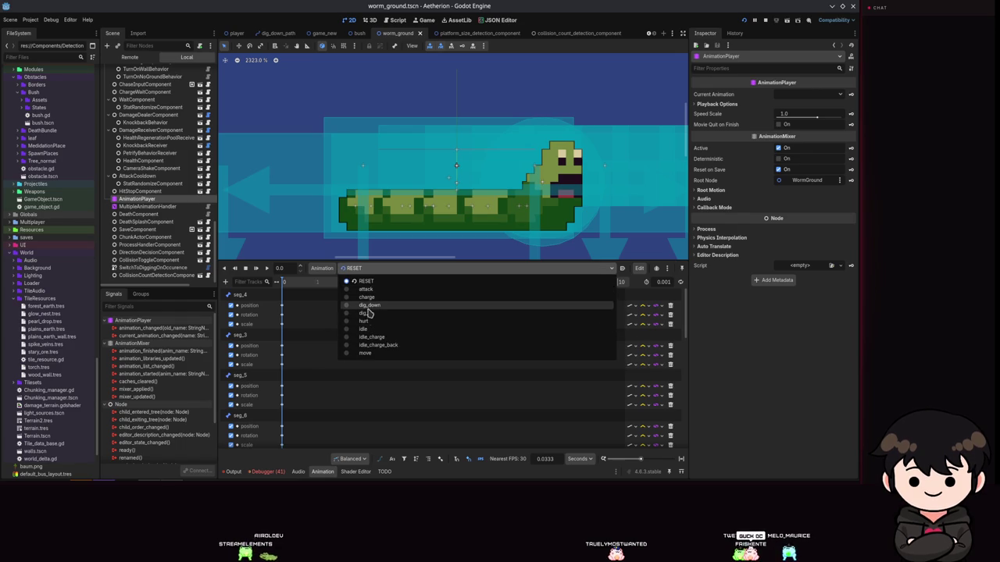
click(371, 305)
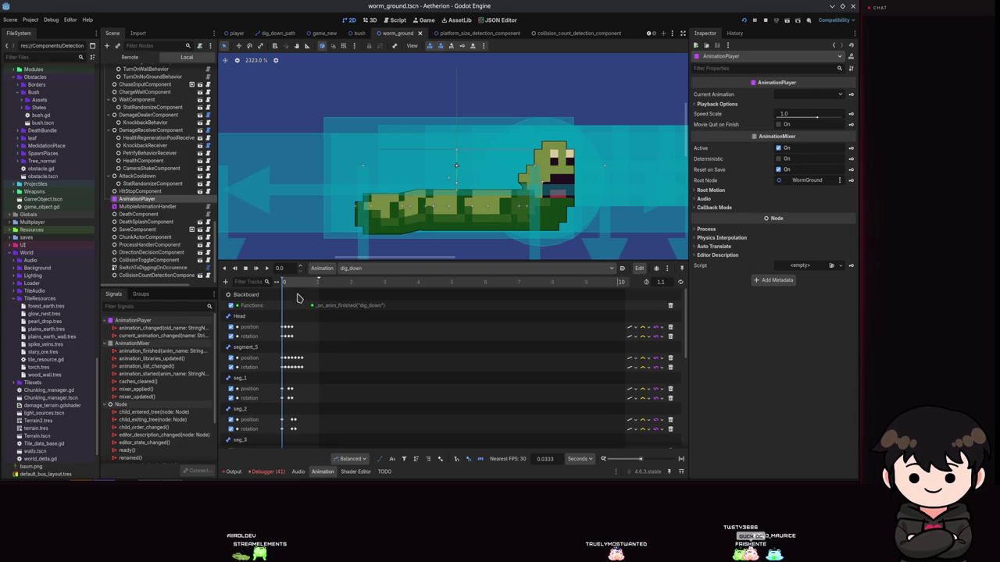
scroll(156, 222, up, 5)
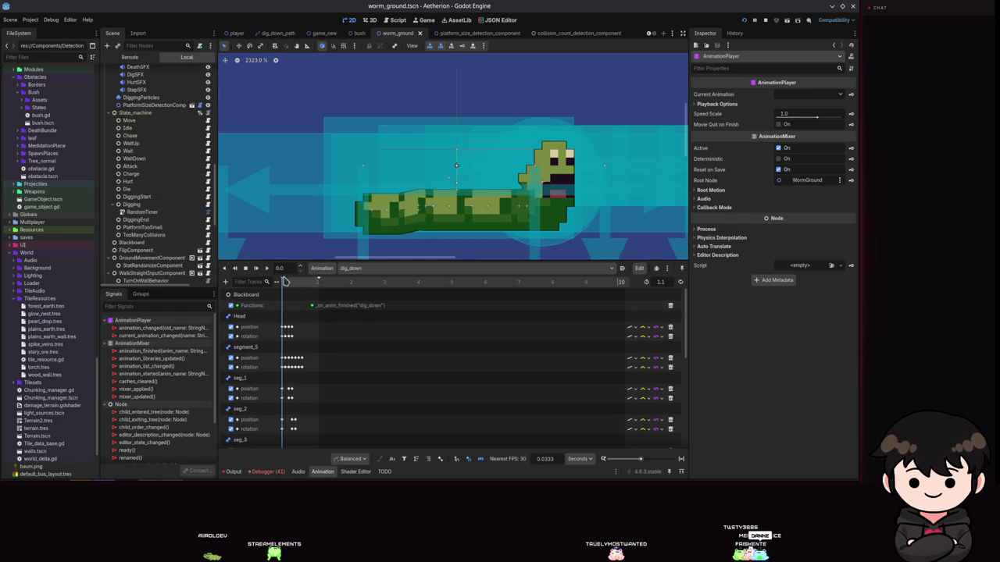
click(225, 281)
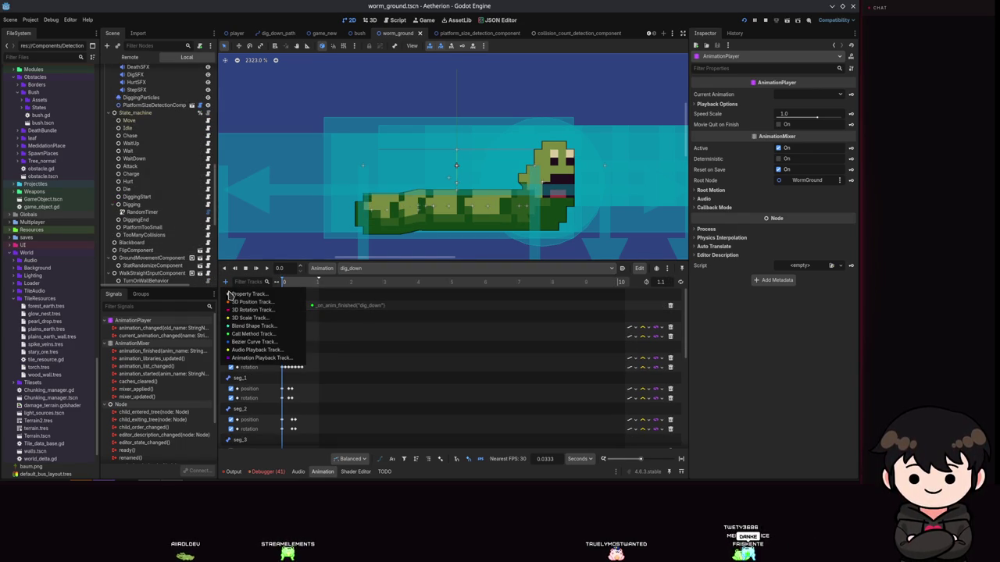
click(249, 349)
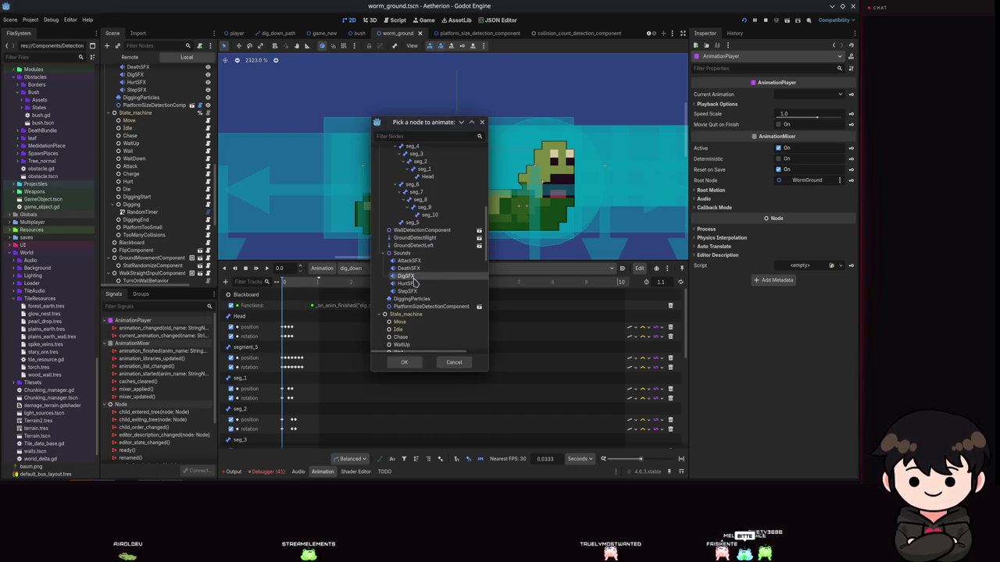
double_click(401, 280)
scroll(295, 375, down, 10)
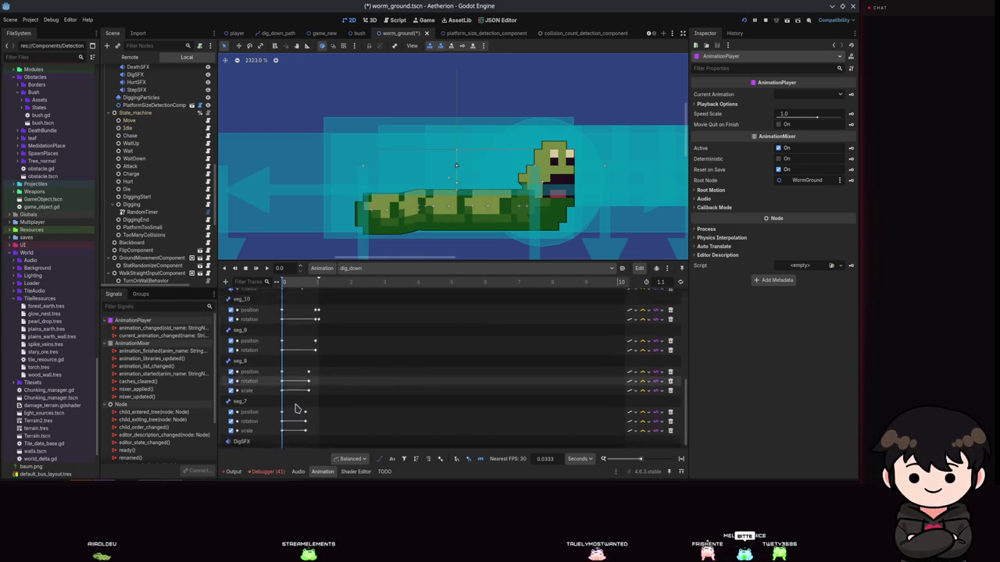
Key DigSFX play(0.0) at time 0, preview dig_down, and save the scene.
right_click(281, 445)
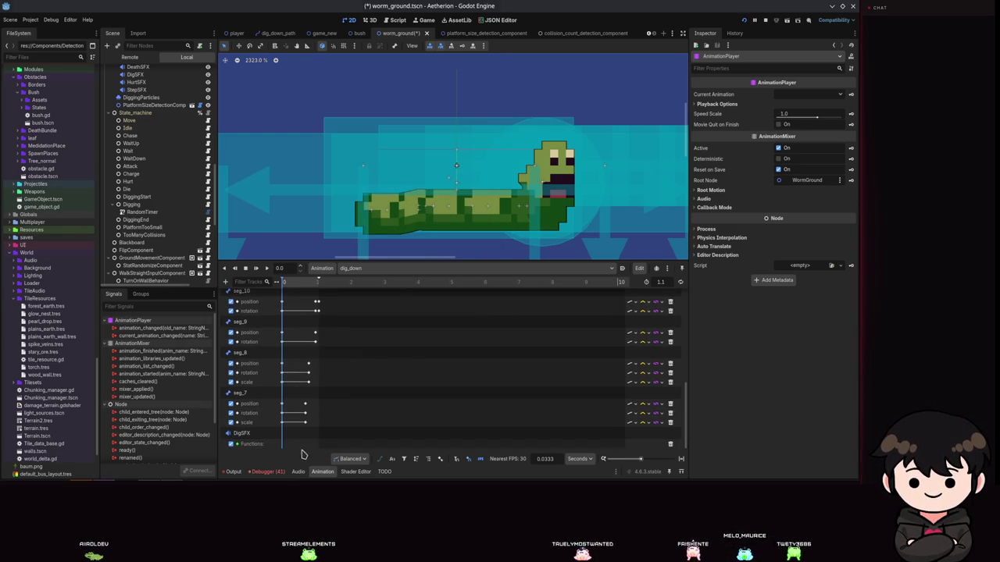
click(304, 450)
click(209, 153)
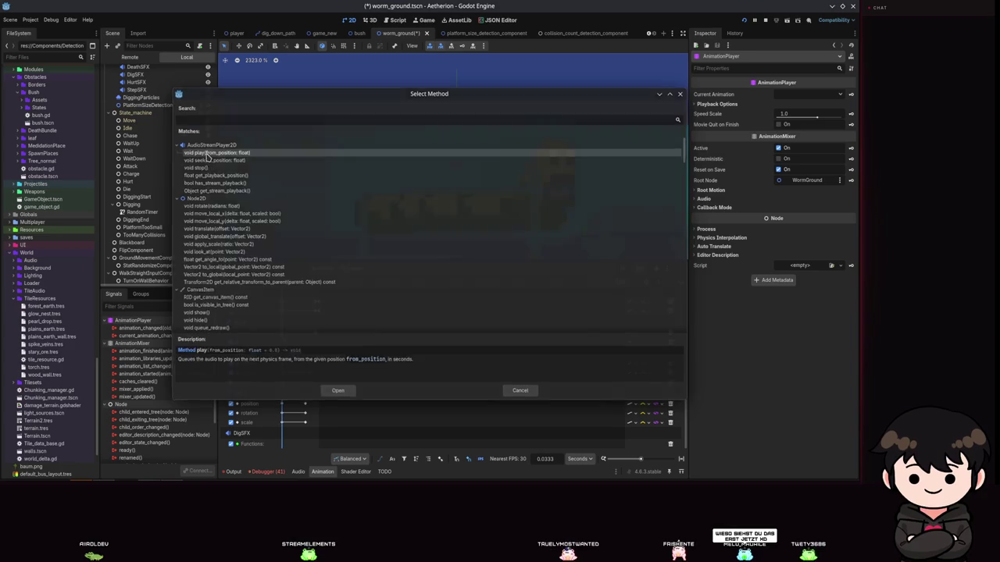
key(Return)
scroll(165, 175, down, 3)
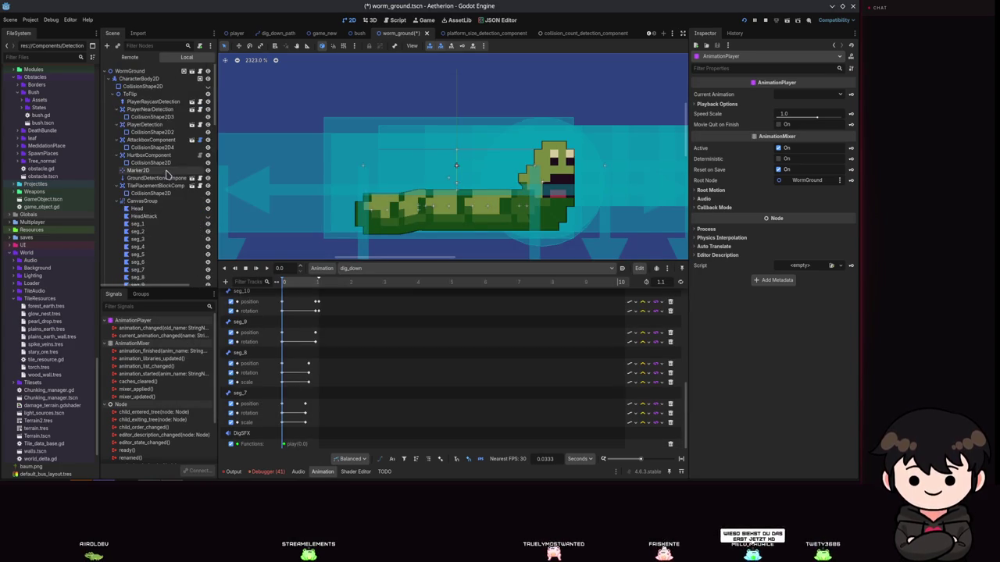
click(268, 269)
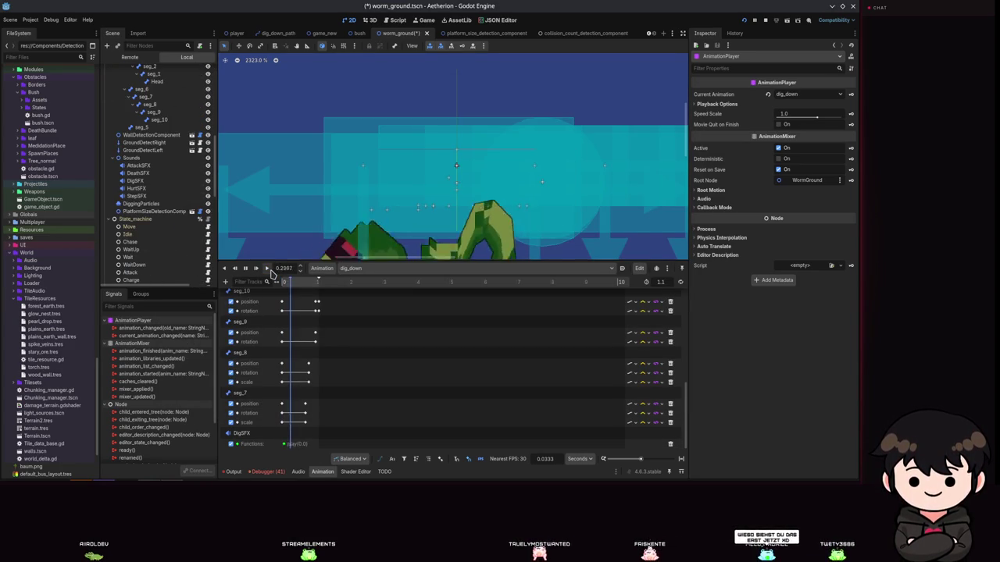
key(ctrl+s)
click(356, 269)
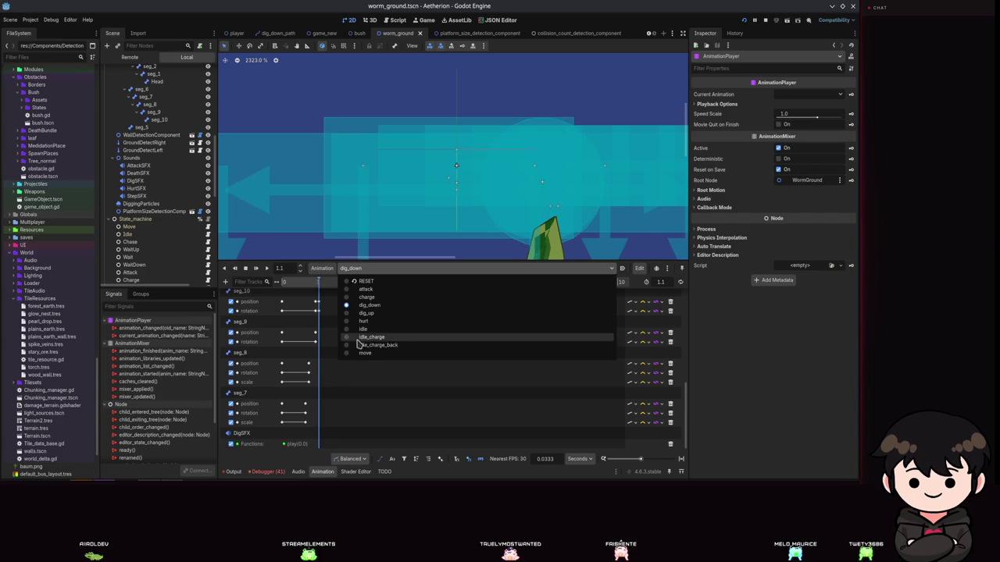
Add a Call Method Track targeting DigSFX to the dig_up animation.
click(368, 312)
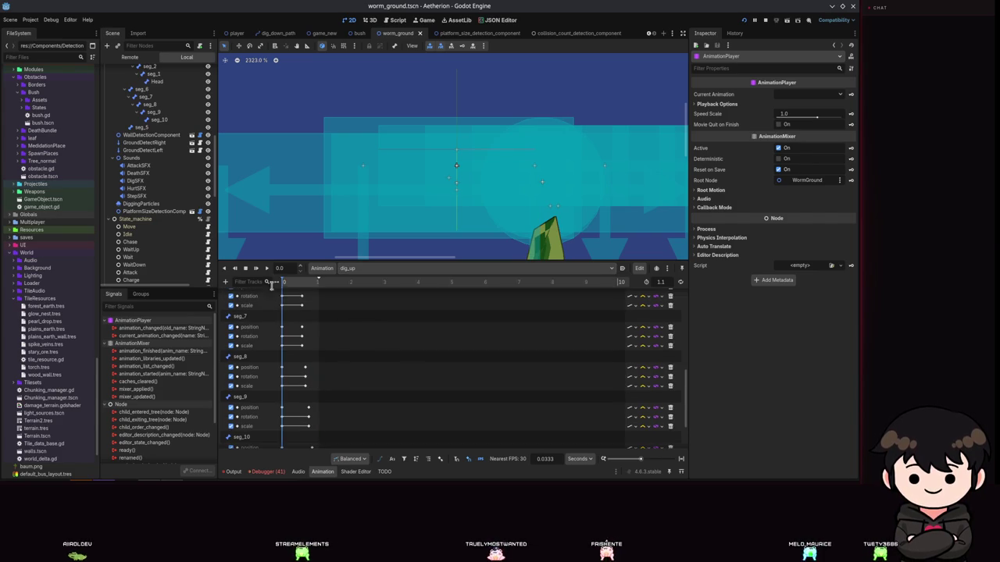
click(225, 281)
click(244, 335)
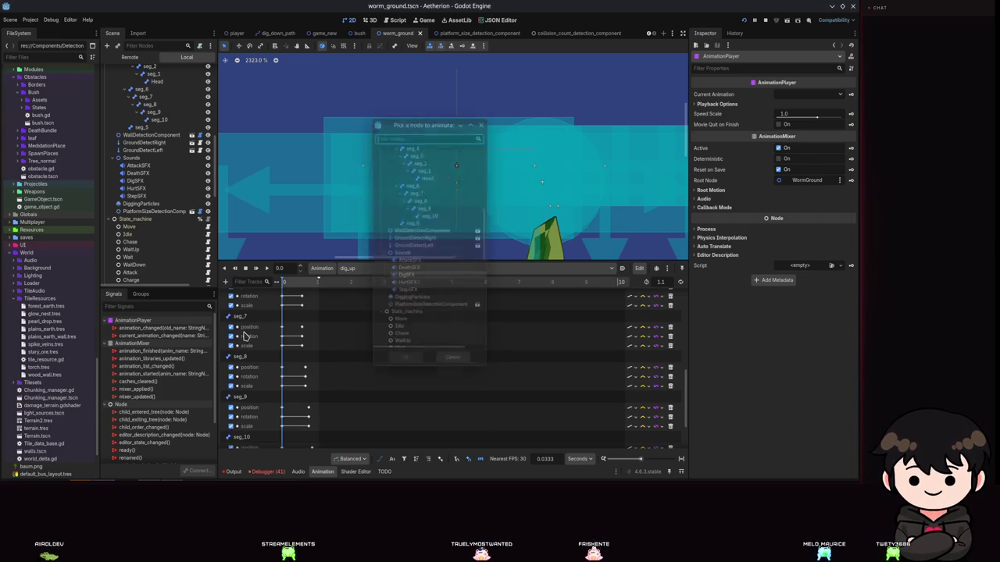
double_click(404, 285)
scroll(300, 371, down, 2)
scroll(299, 370, down, 3)
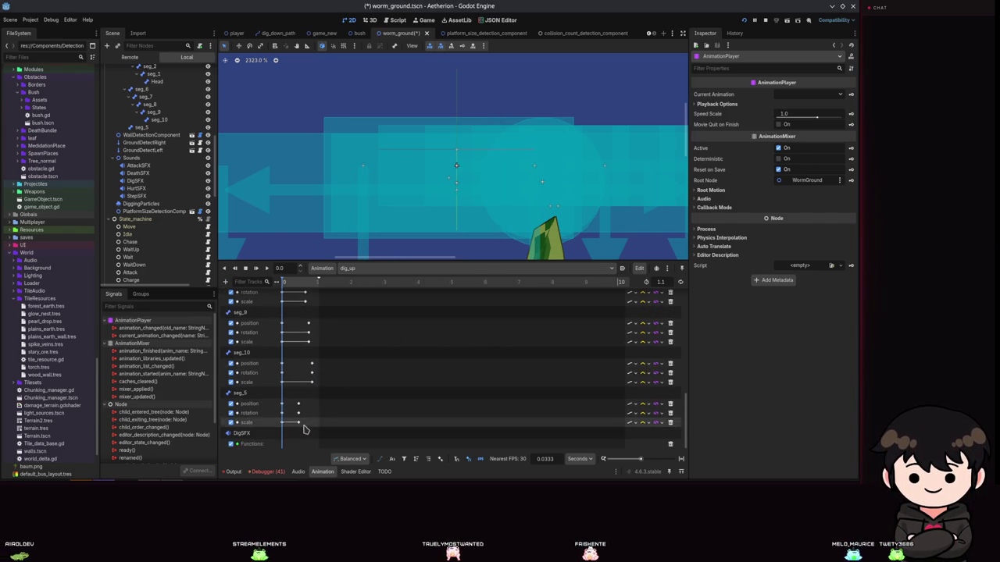
Key DigSFX play(0.0) at dig_up's start and run the project.
right_click(286, 447)
click(303, 457)
double_click(216, 152)
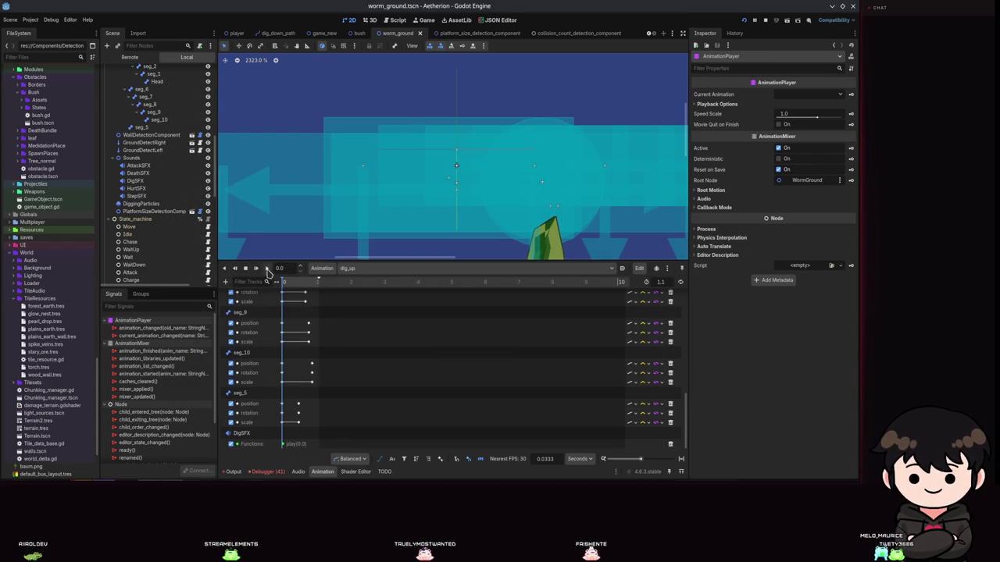
click(746, 20)
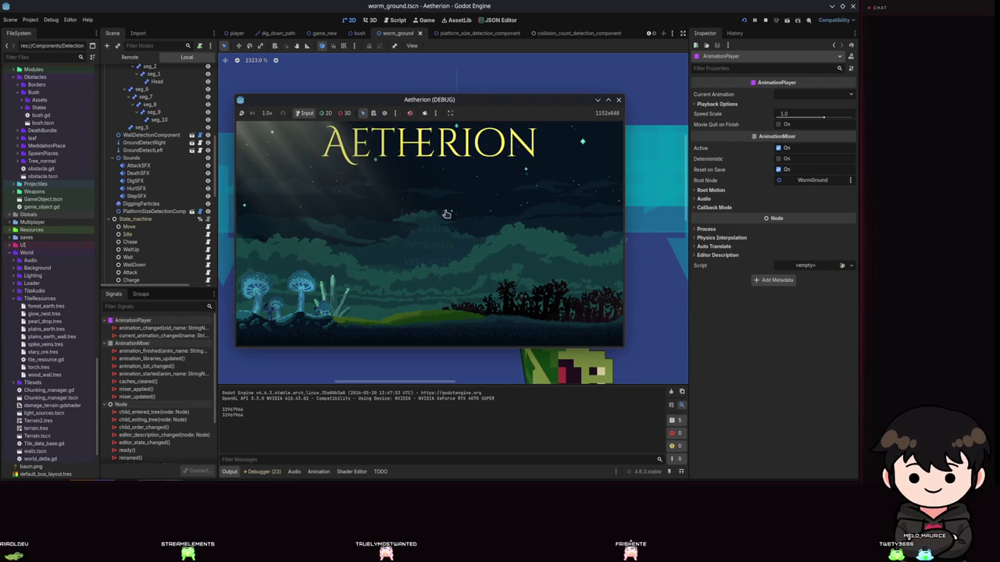
Load a saved game from the Spiel Laden screen.
click(428, 229)
key(Return)
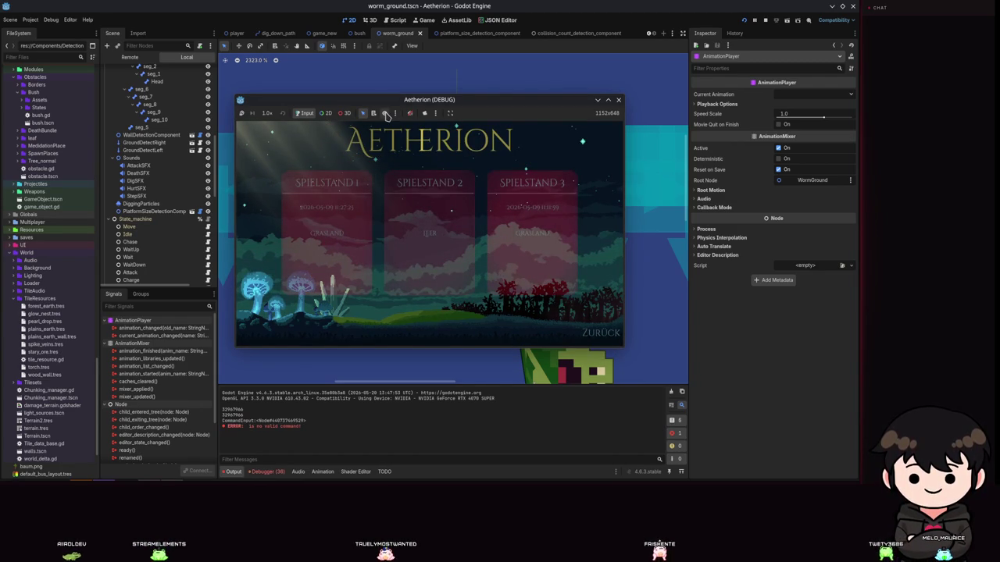
click(459, 146)
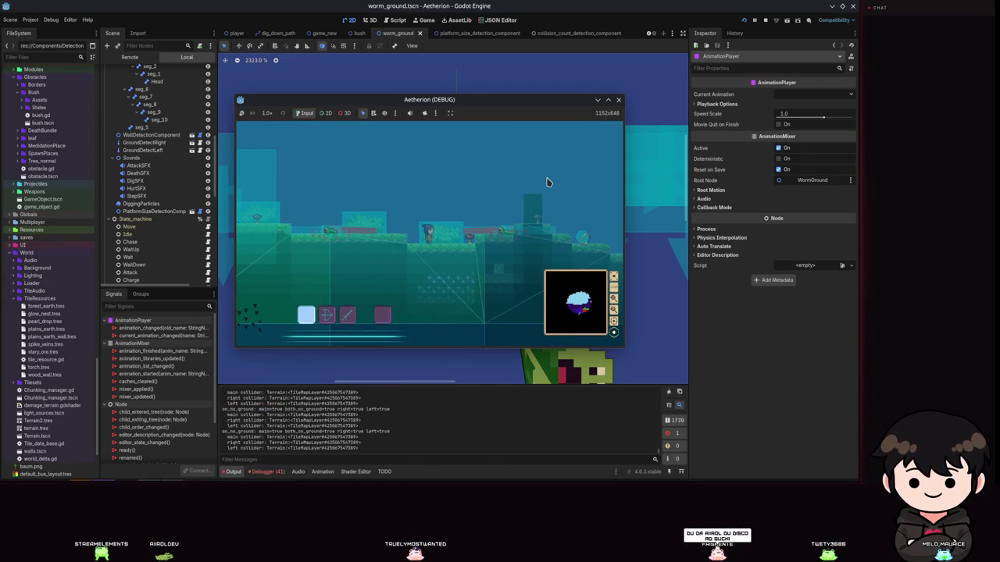
Walk right with the pickaxe equipped, pause the game, and close its window.
key(d)
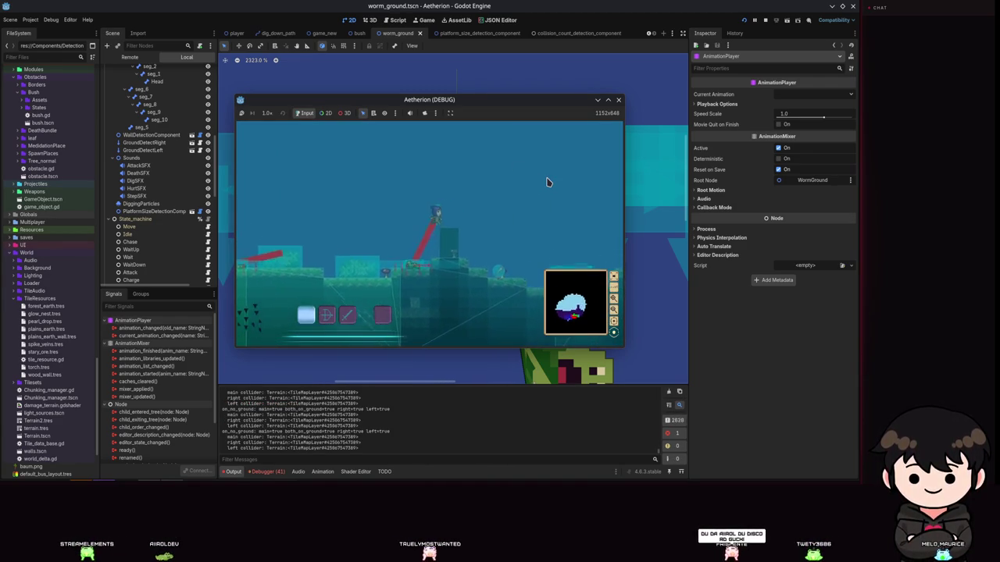
key(1)
key(d)
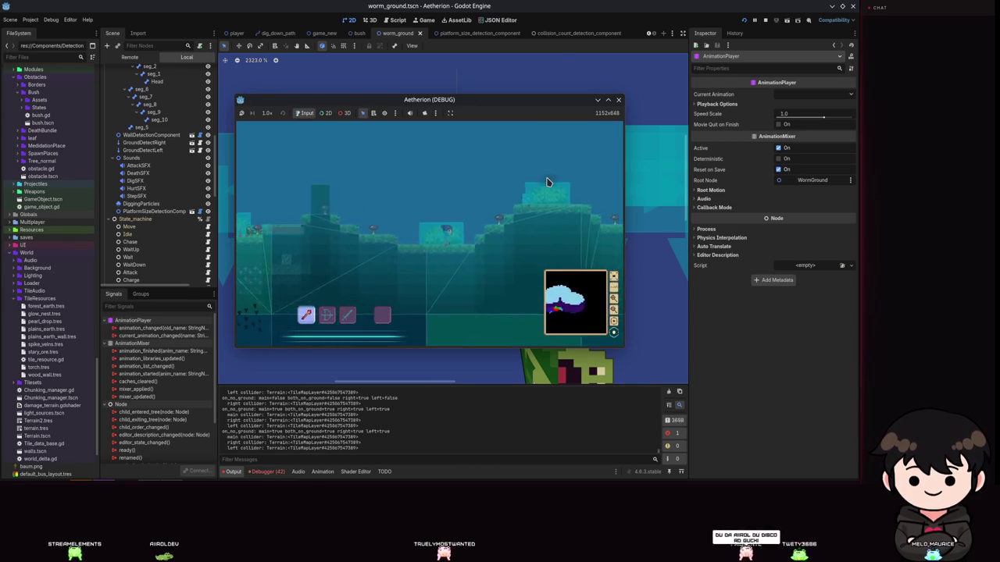
key(d)
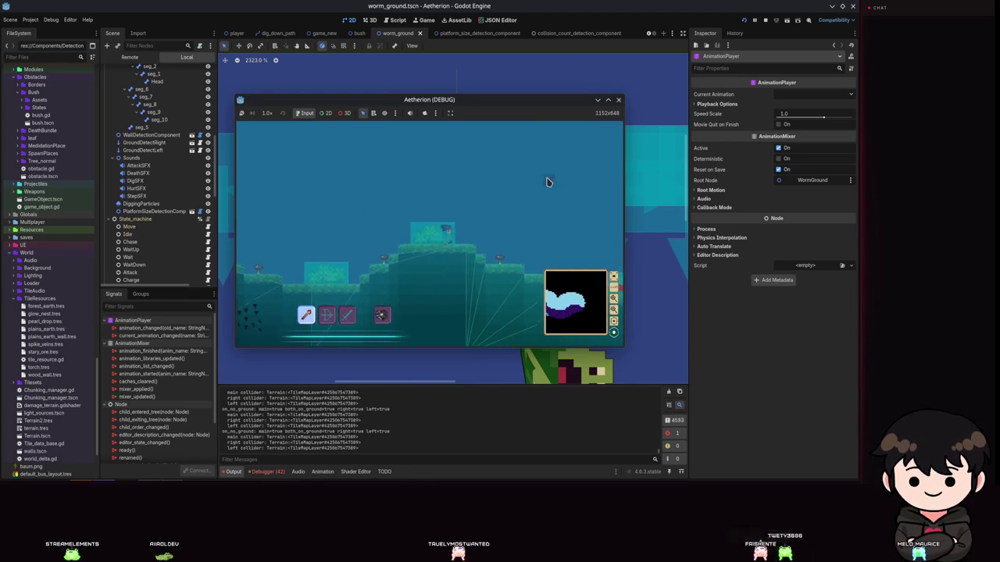
key(d)
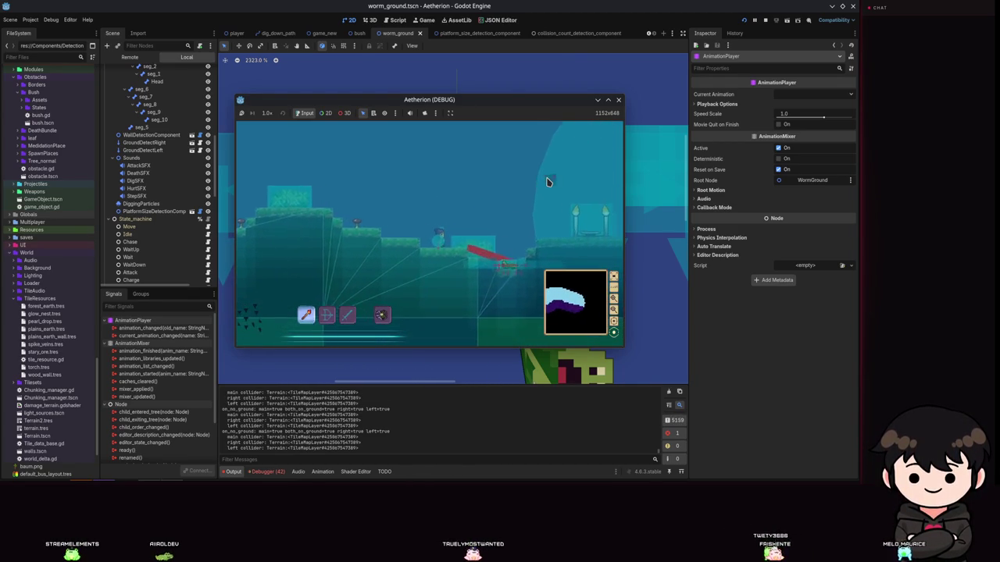
key(d)
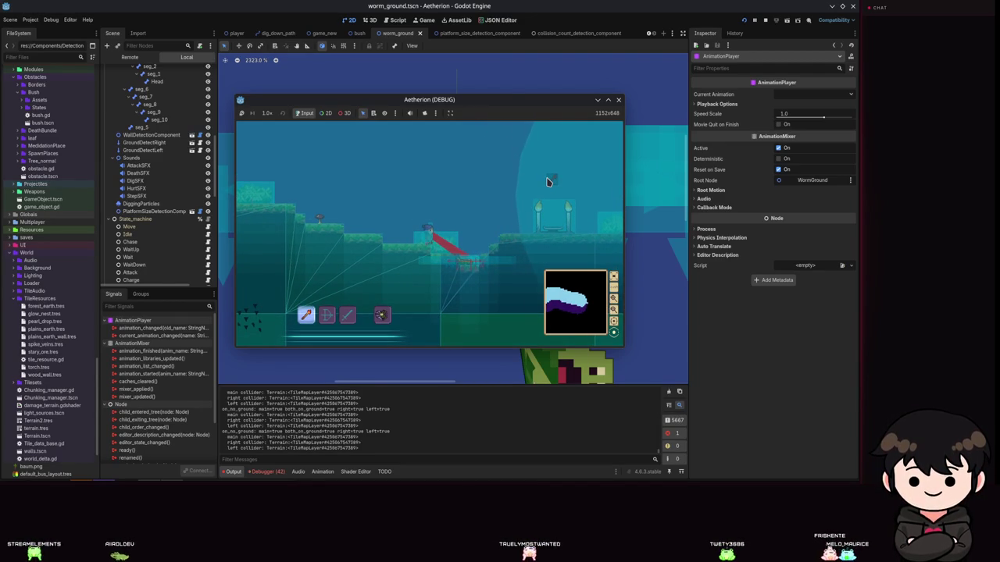
key(Escape)
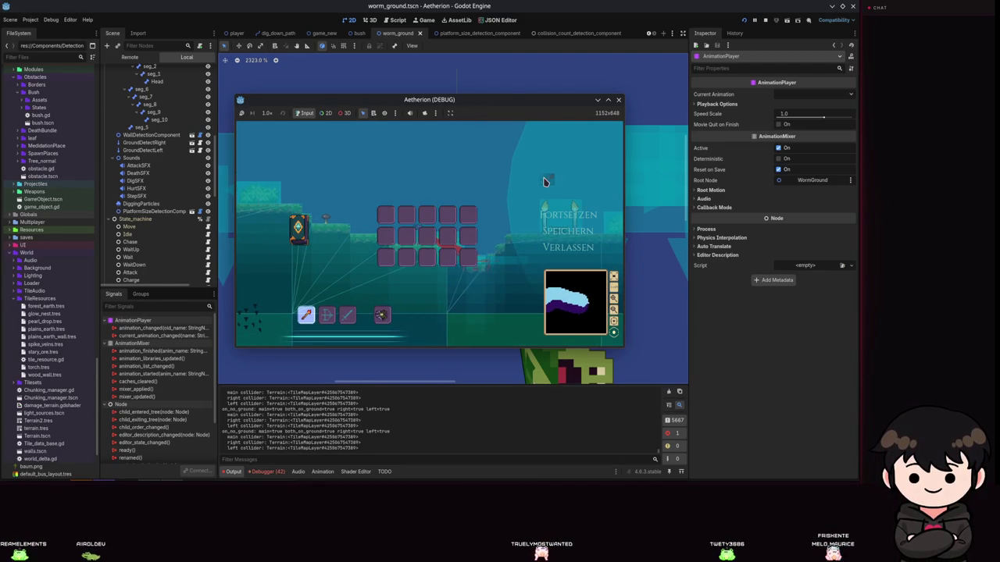
click(597, 99)
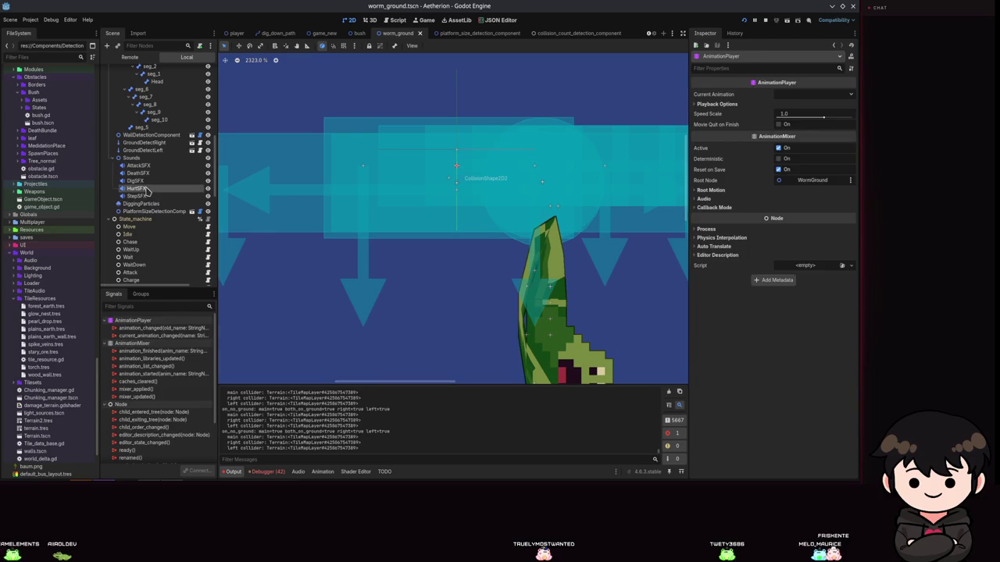
Set DigSFX's Volume dB to -20, then go back to the game and resume play.
click(156, 180)
click(791, 228)
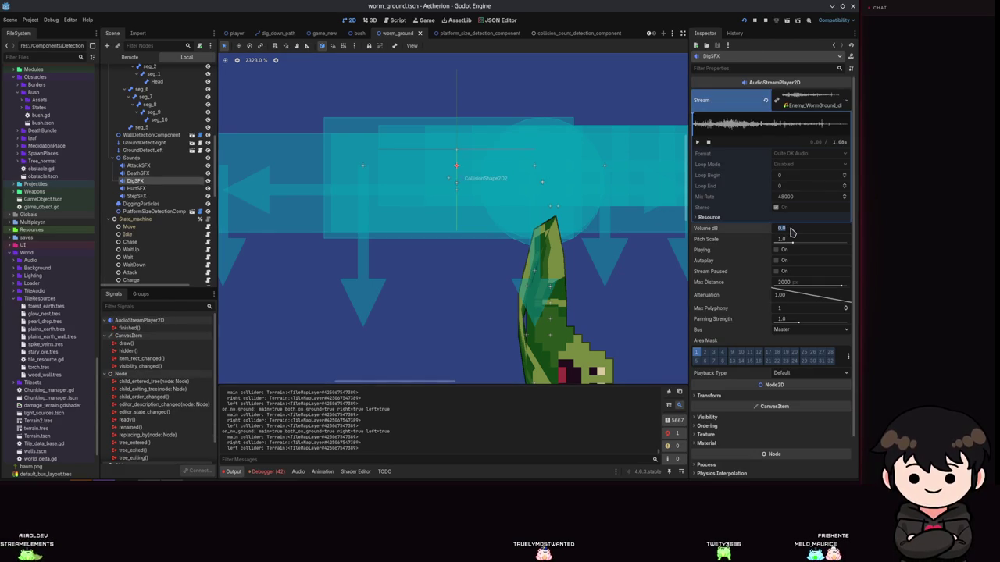
text(-20)
key(Return)
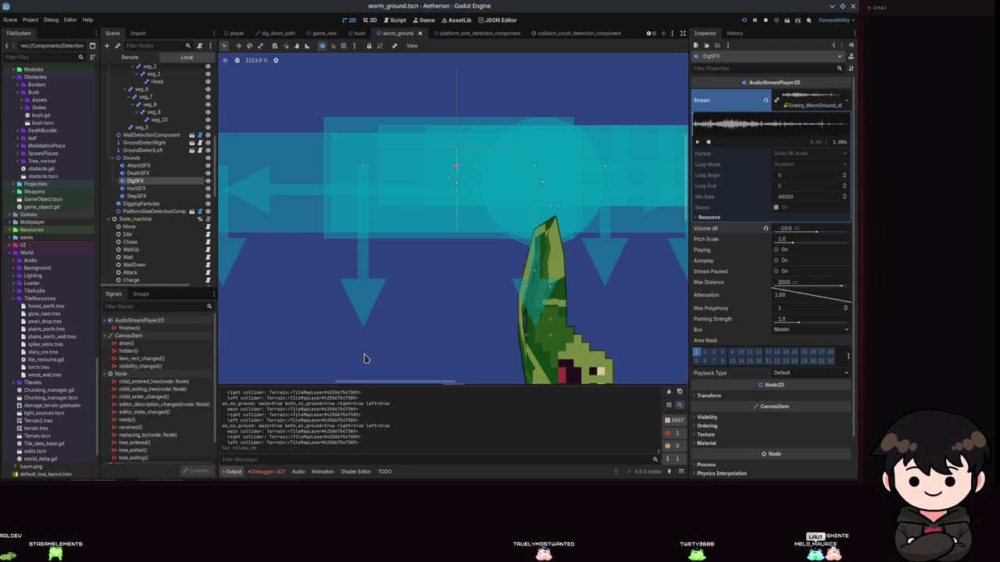
key(alt+Tab)
click(549, 214)
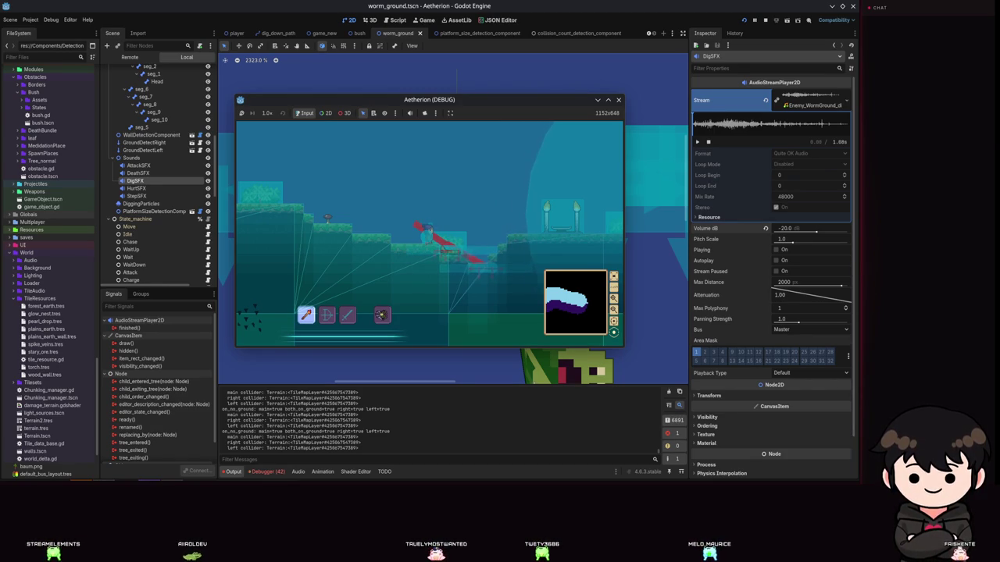
Keep playtesting, moving left and scrolling the hotbar toward the sword.
key(a)
scroll(455, 179, down, 1)
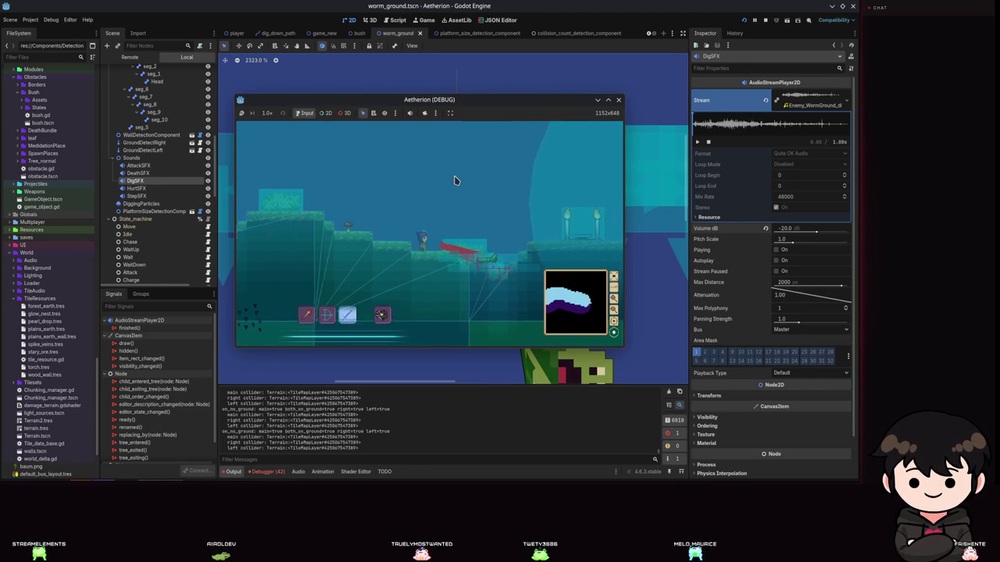
scroll(458, 161, down, 1)
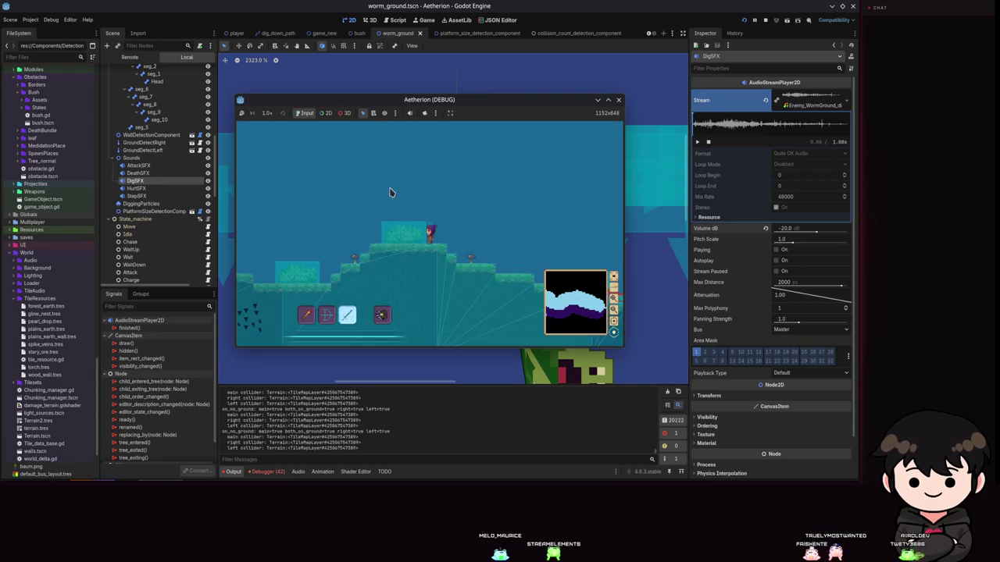
Move the character left while cycling between hotbar slots 3 and 4.
key(a)
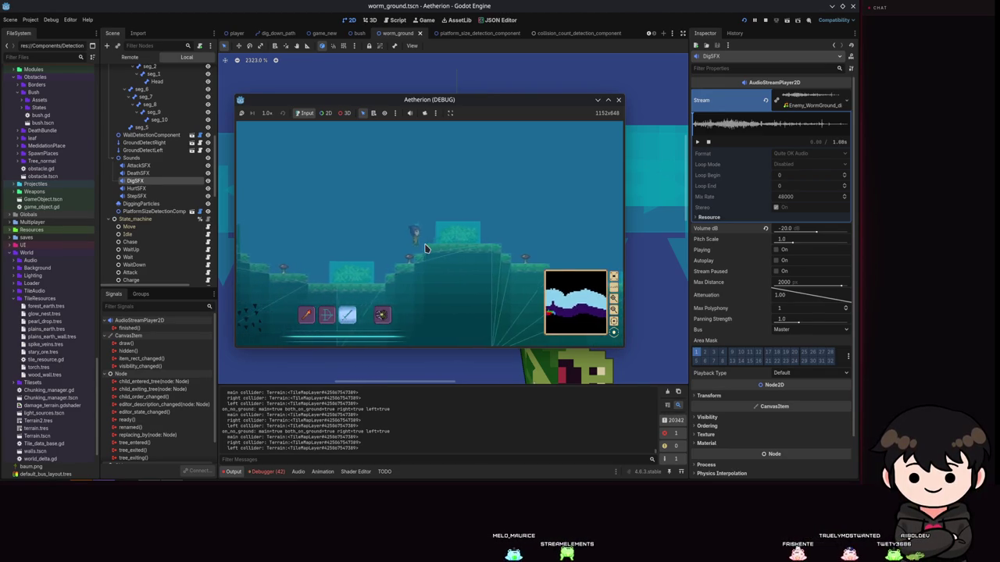
key(4)
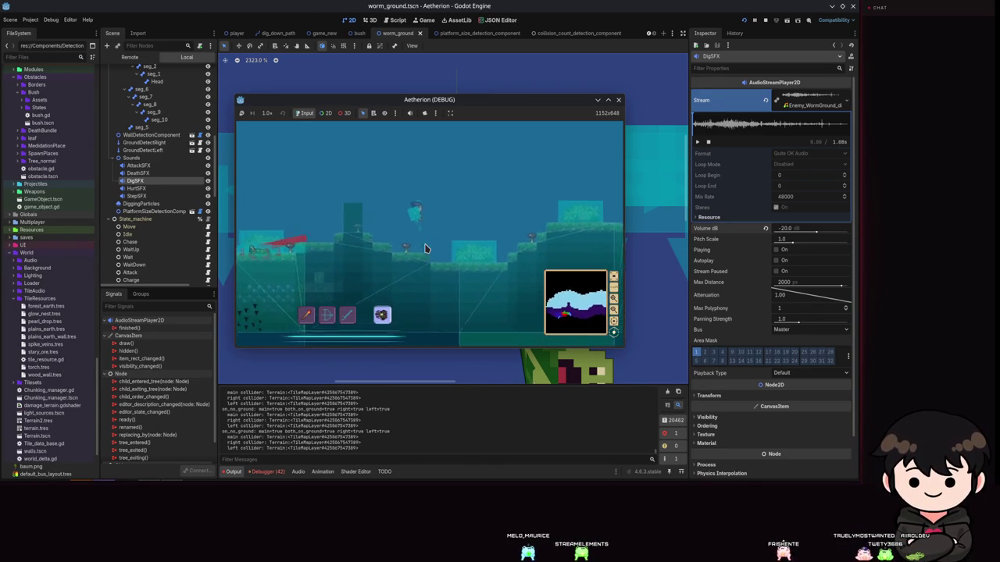
key(a)
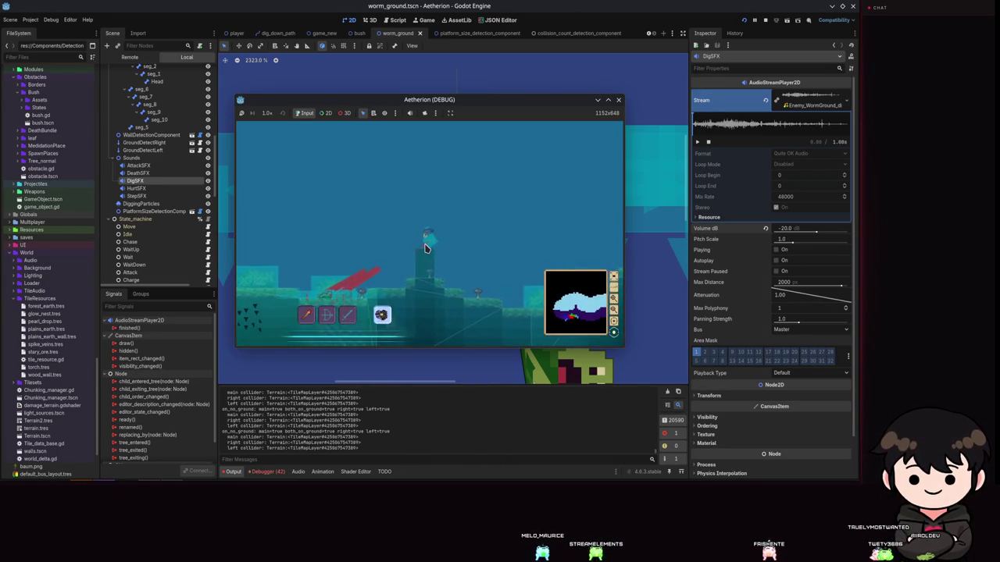
key(3)
key(4)
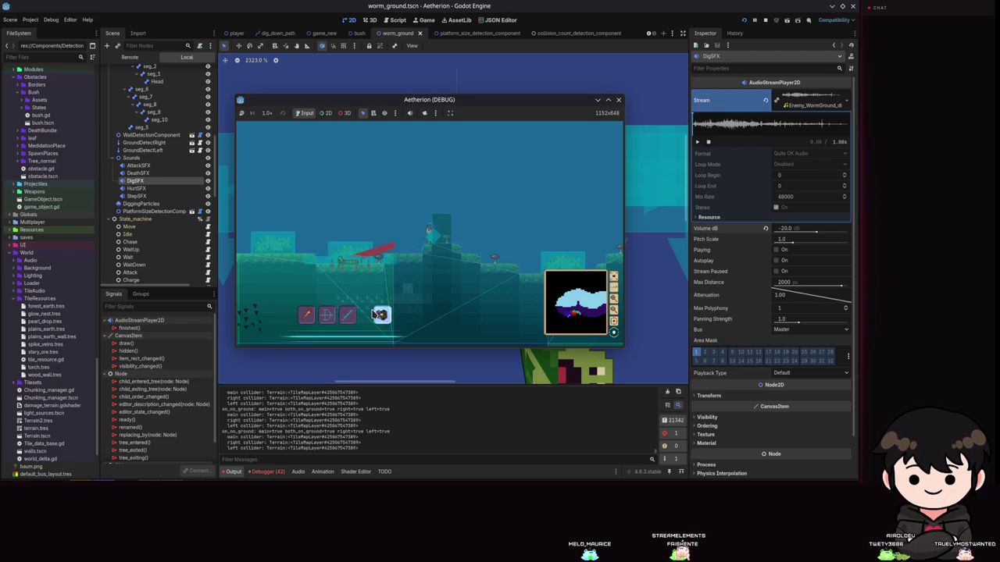
Pause and minimize the game, then open the TooManyCollisions state script.
key(Escape)
click(597, 100)
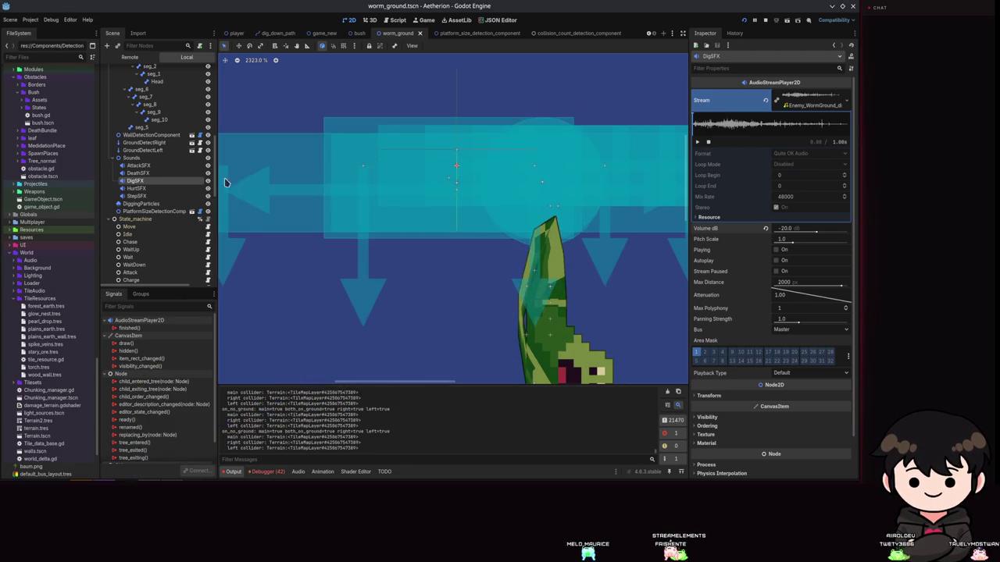
scroll(162, 207, down, 5)
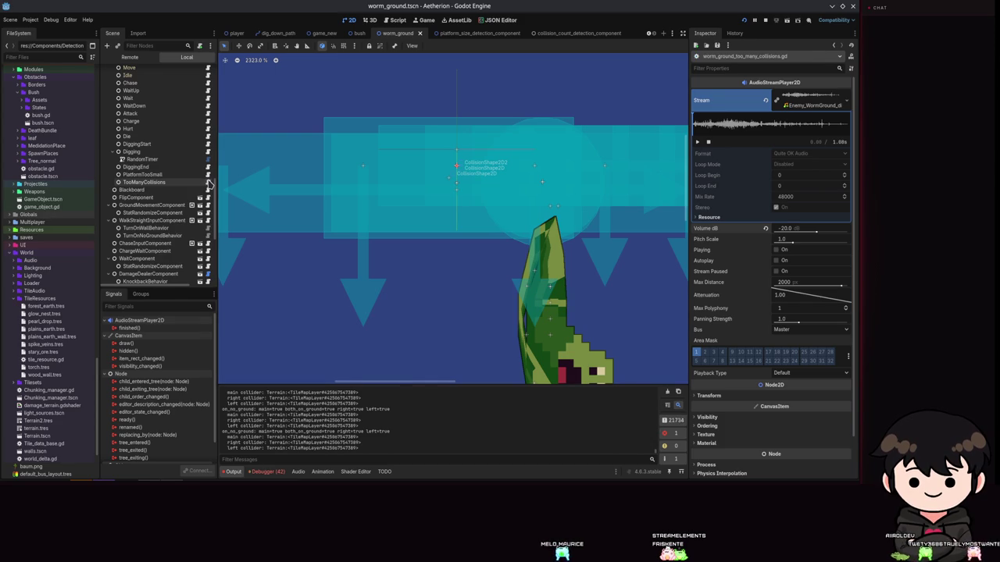
click(209, 182)
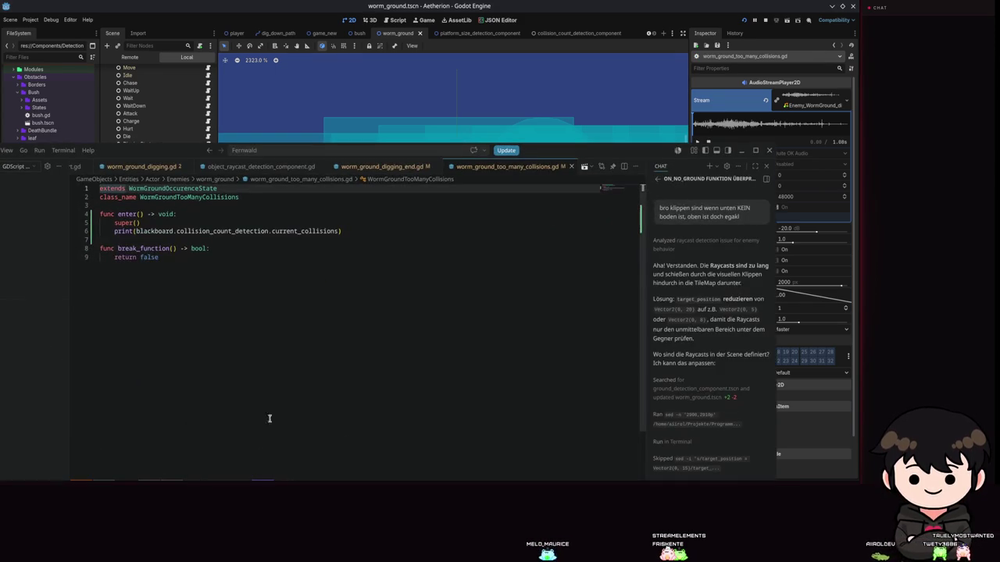
Delete the collision-count print line from enter() in worm_ground_too_many_collisions.gd, then return to Godot.
double_click(630, 150)
triple_click(285, 88)
key(BackSpace)
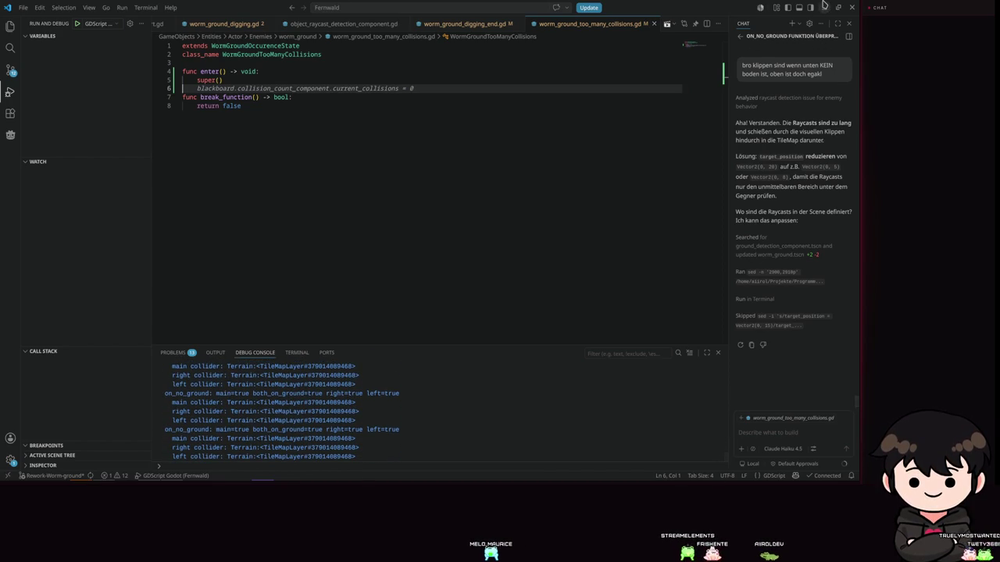
key(alt+Tab)
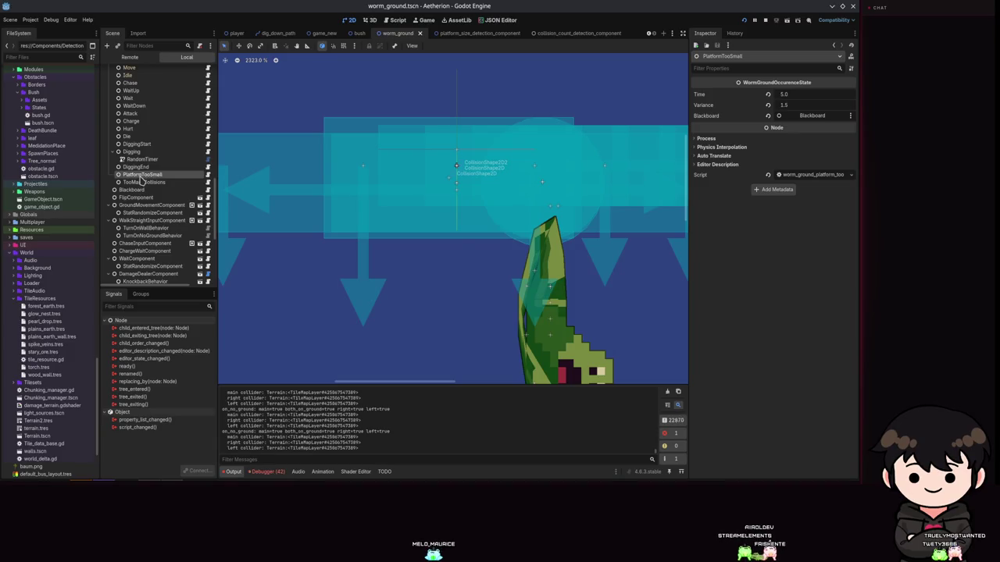
Inspect the Blackboard, PlatformTooSmall and TooManyCollisions nodes, checking the TooManyCollisions timing.
click(161, 189)
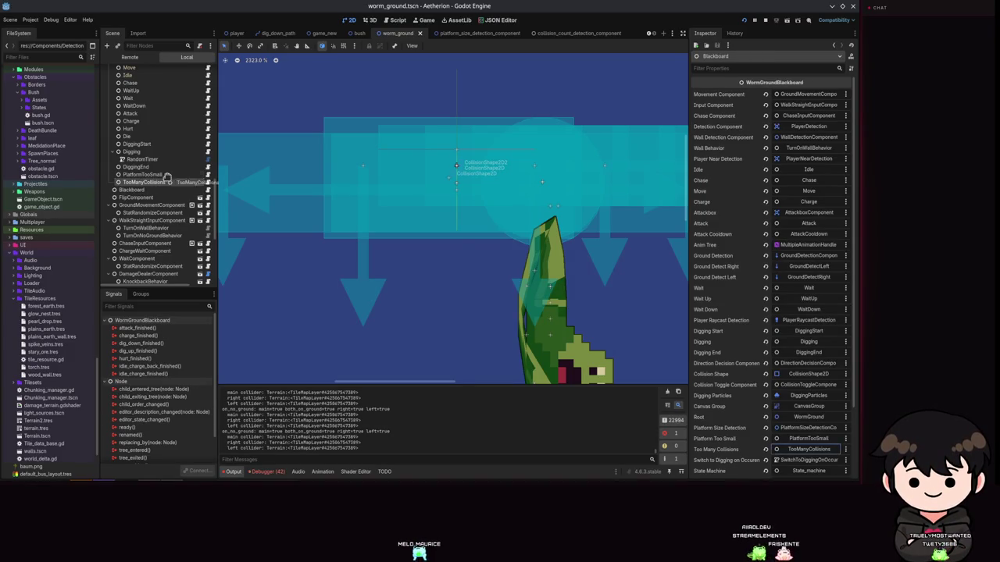
click(164, 175)
click(165, 182)
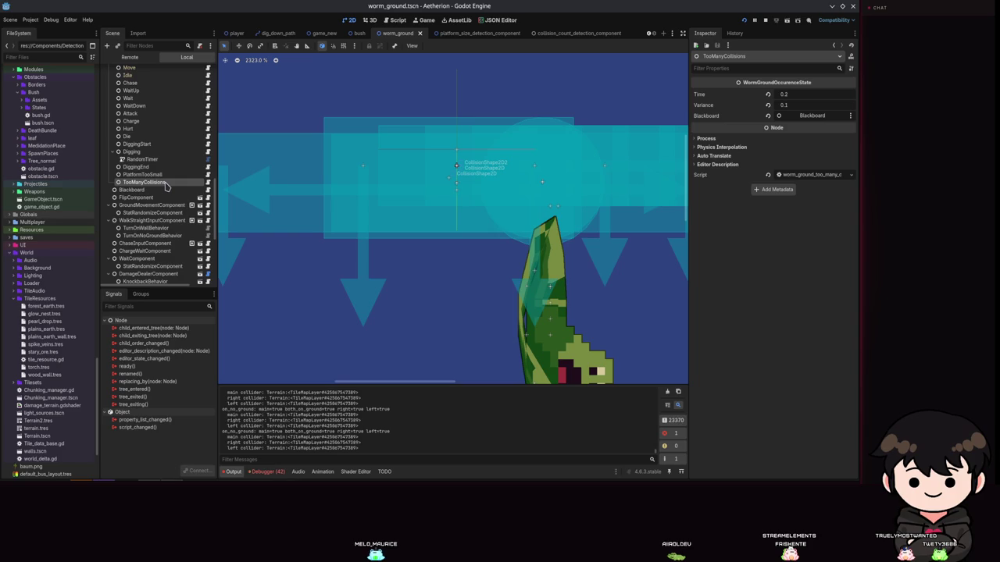
scroll(164, 187, down, 5)
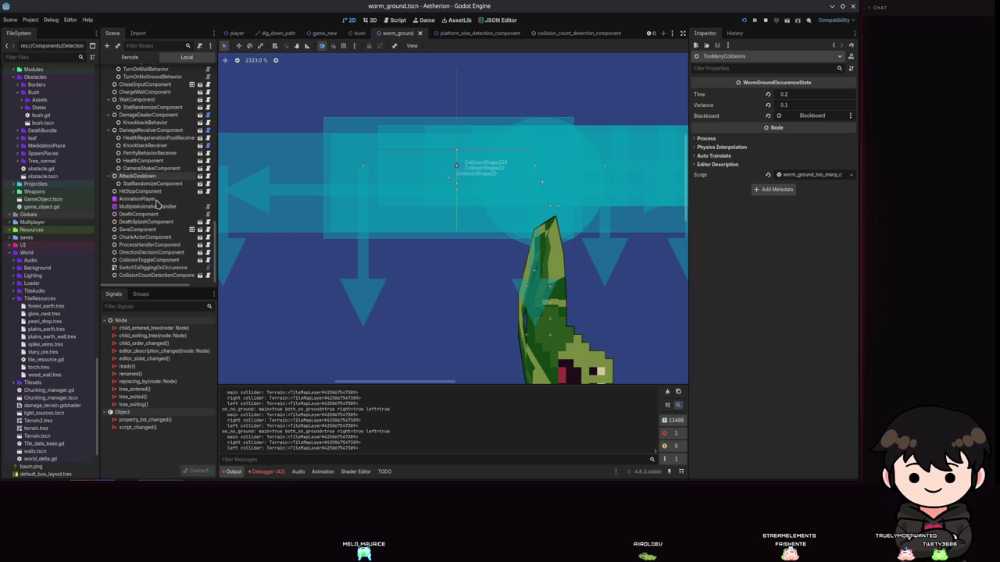
Review the AnimationPlayer and HitStopComponent, then open the MultipleAnimationHandler blend tree.
click(150, 200)
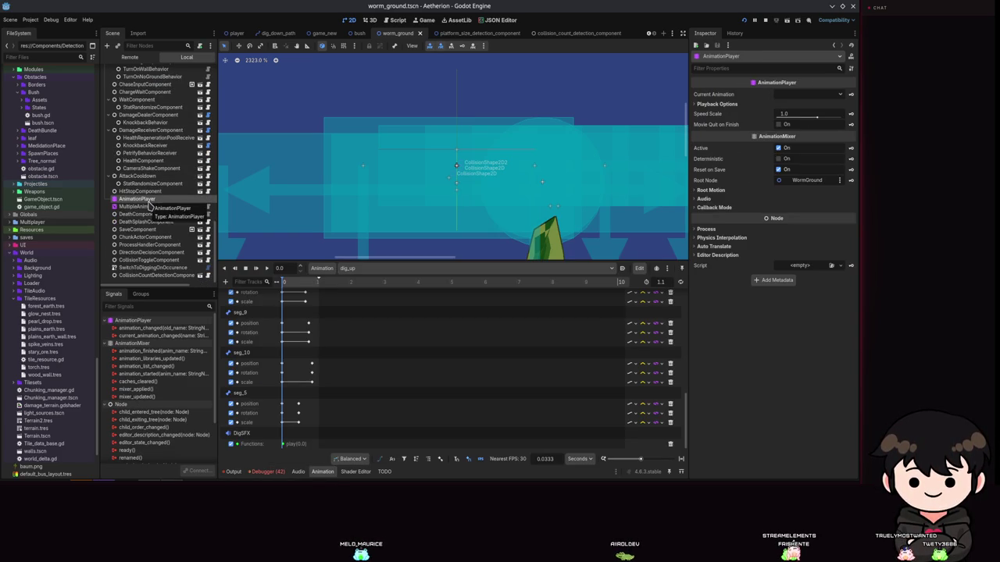
click(148, 192)
click(148, 200)
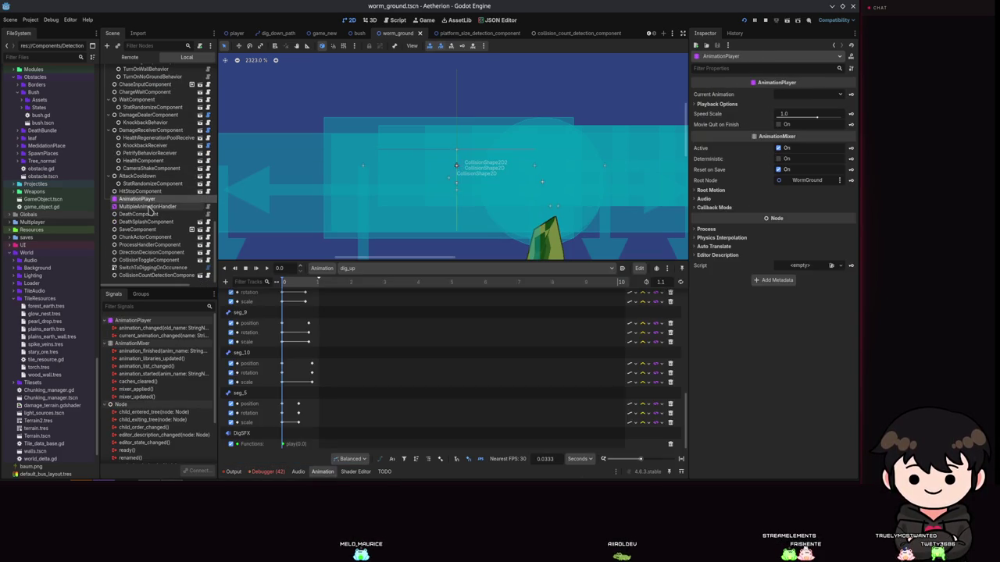
click(147, 206)
Zoom in and out across the worm's AnimationTree graph, then close the blend tree panel.
scroll(357, 407, up, 3)
scroll(435, 328, up, 3)
scroll(419, 317, down, 3)
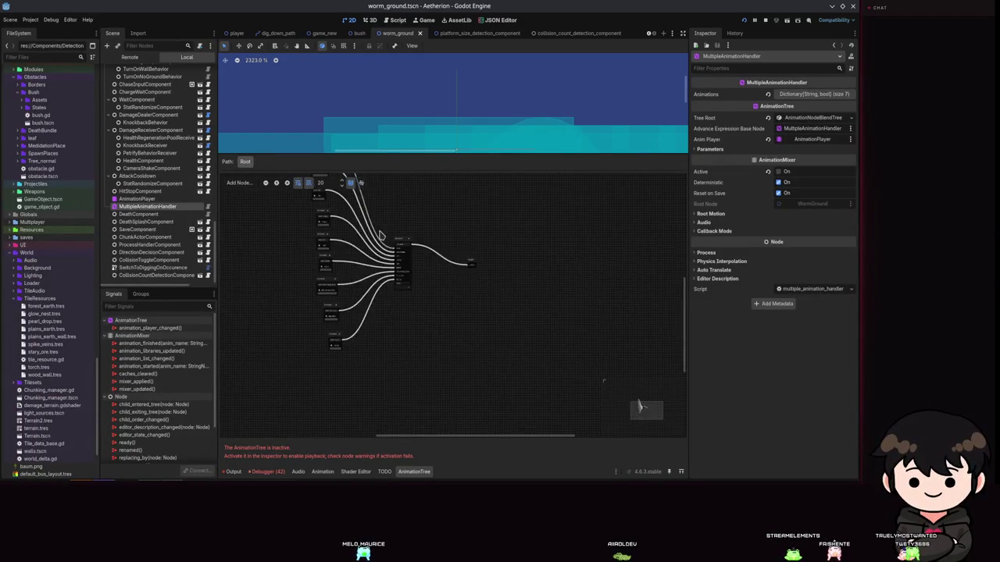
scroll(438, 277, up, 1)
scroll(452, 309, up, 3)
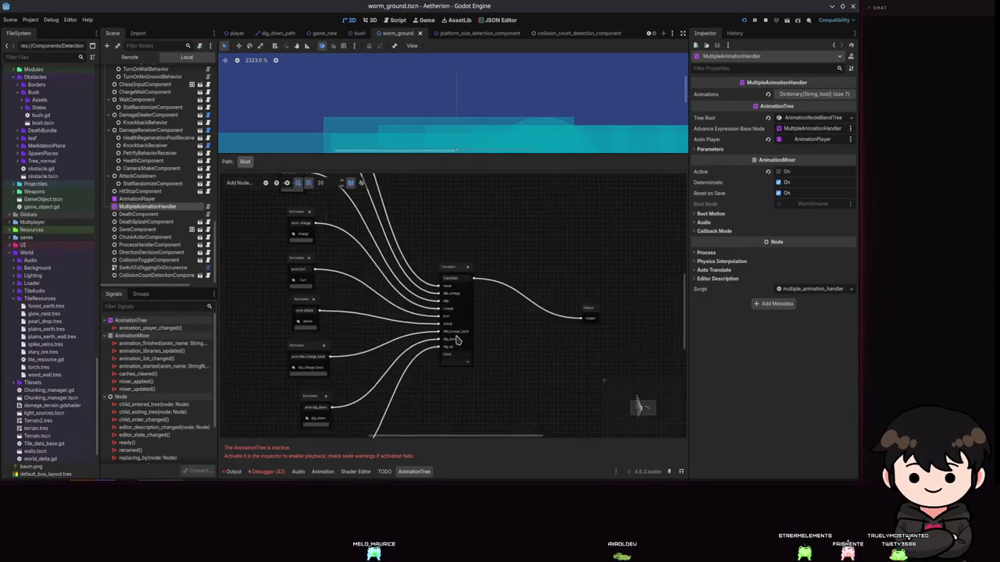
scroll(458, 336, down, 4)
scroll(458, 340, up, 3)
scroll(458, 339, down, 3)
scroll(457, 340, up, 1)
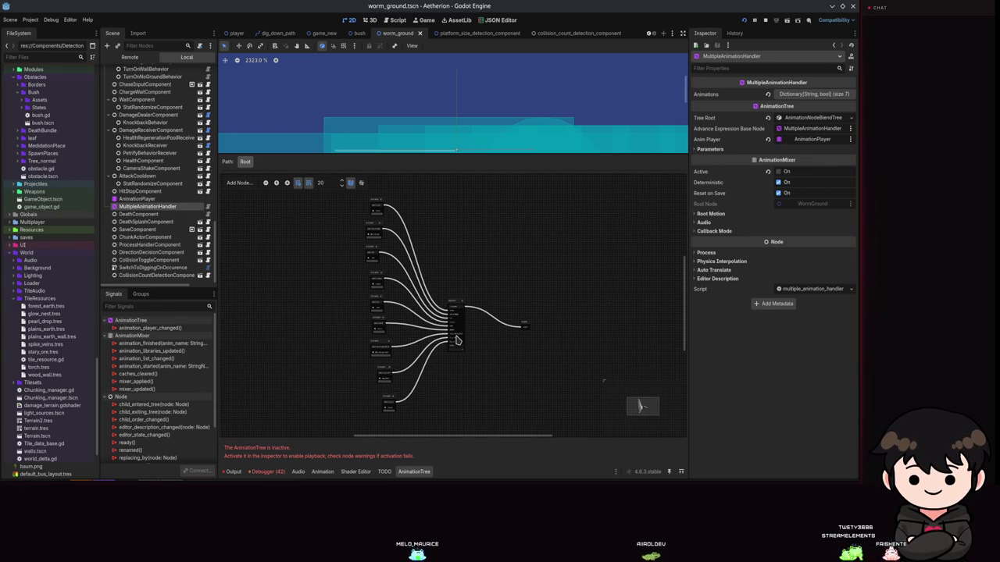
click(414, 472)
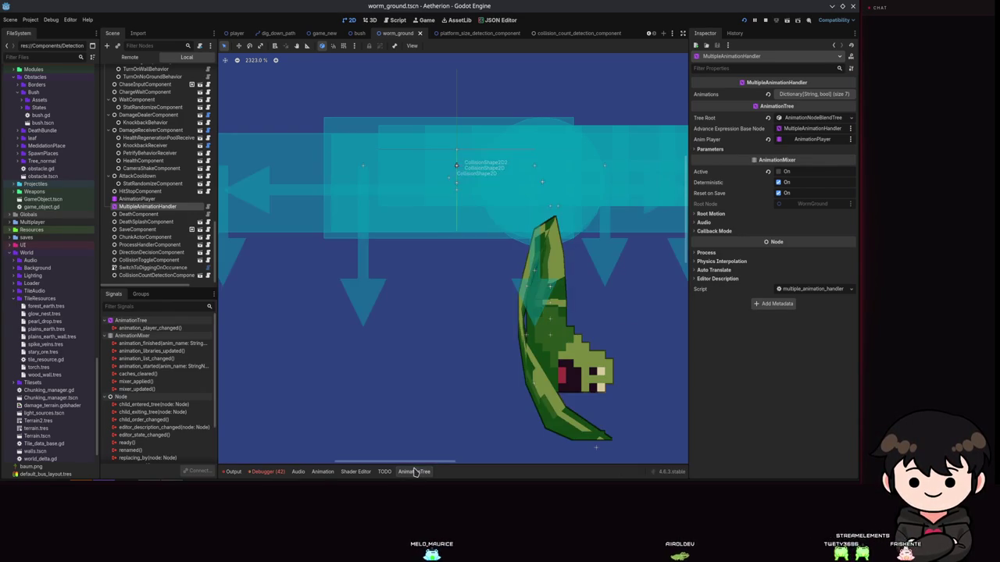
Frame the whole worm and its sensors in worm_ground, briefly visiting the platform_size_detection_component scene.
scroll(431, 292, down, 5)
scroll(173, 255, up, 6)
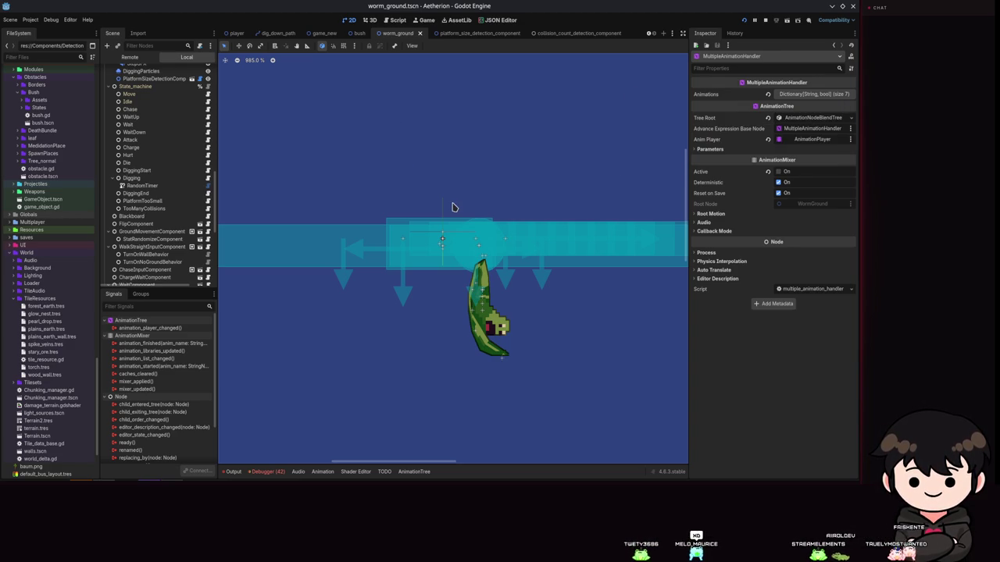
drag(456, 203, 491, 244)
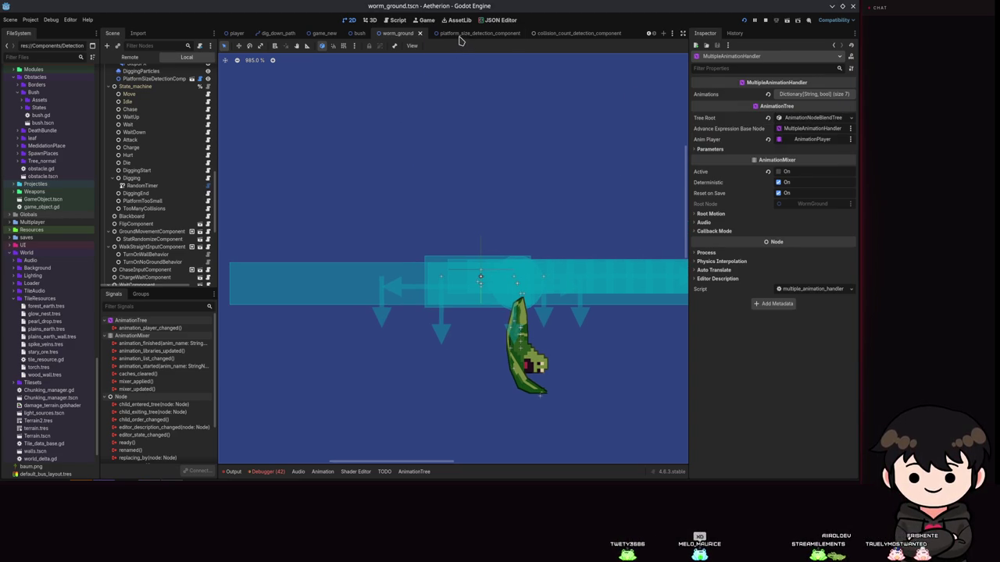
click(468, 32)
click(396, 33)
scroll(472, 236, down, 10)
drag(500, 236, 511, 140)
scroll(511, 140, up, 4)
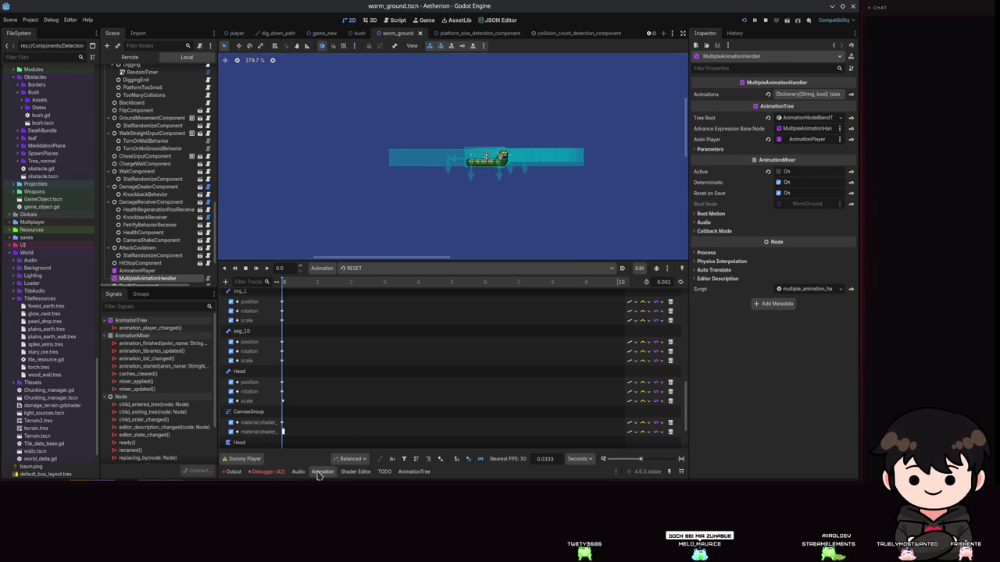
Check and dismiss the Dummy Player warning, close the animation editor, and save worm_ground.
click(318, 472)
click(322, 472)
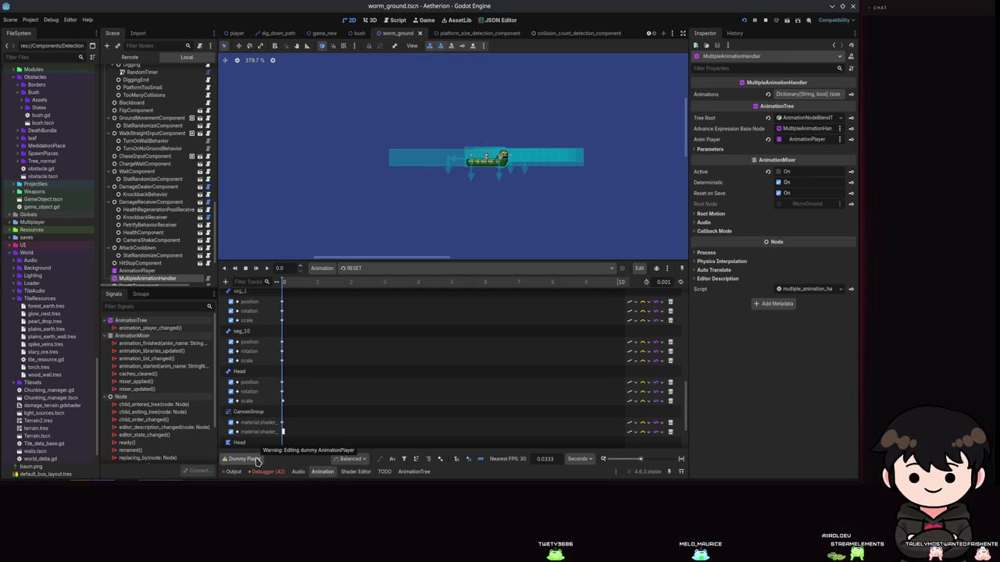
click(257, 460)
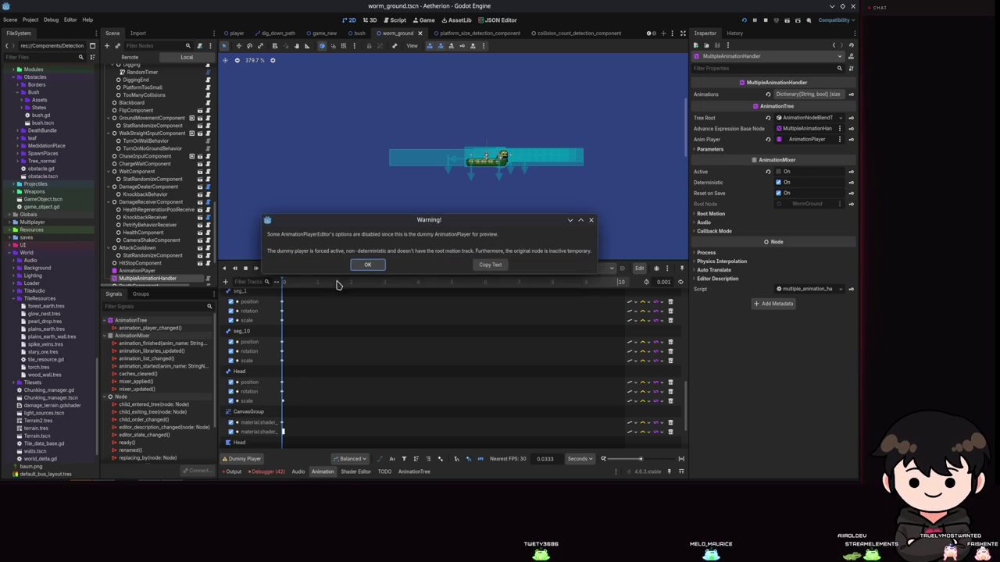
click(591, 220)
click(323, 471)
key(ctrl+s)
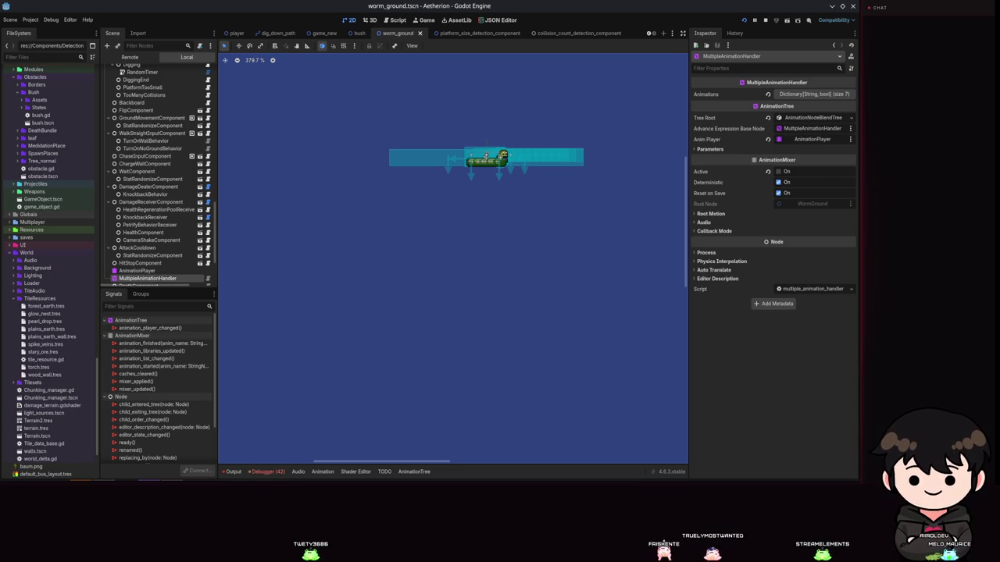
scroll(500, 359, up, 3)
scroll(518, 203, up, 4)
scroll(515, 140, up, 6)
mouse_move(420, 138)
mouse_down()
mouse_move(408, 205)
mouse_move(466, 239)
mouse_up()
scroll(466, 239, down, 4)
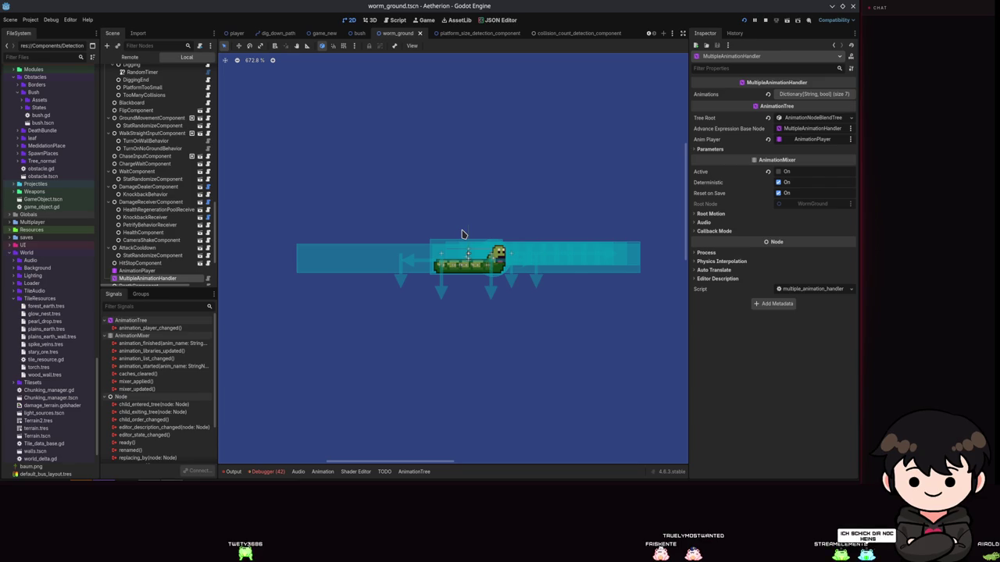
scroll(46, 196, up, 3)
scroll(193, 212, up, 10)
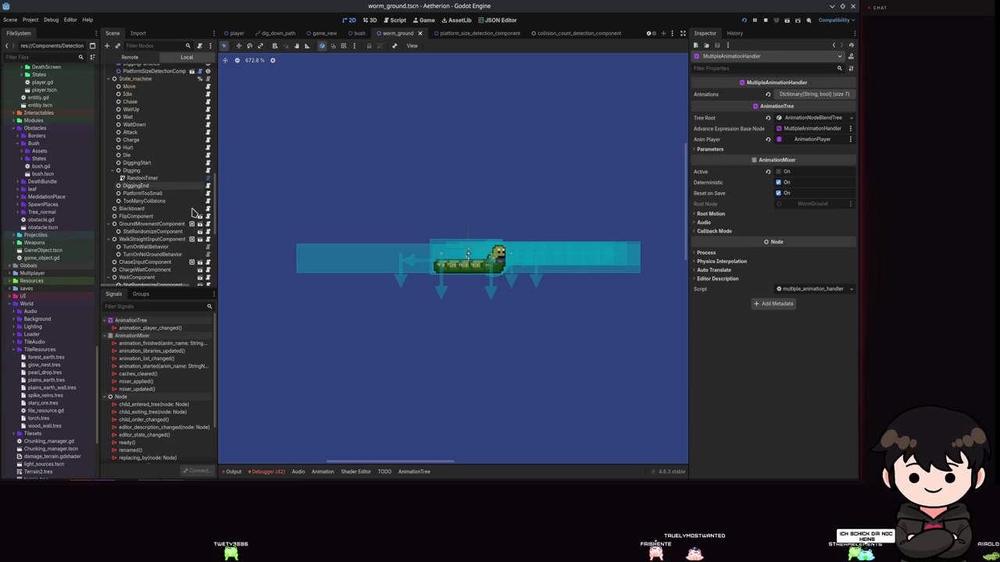
scroll(193, 212, down, 3)
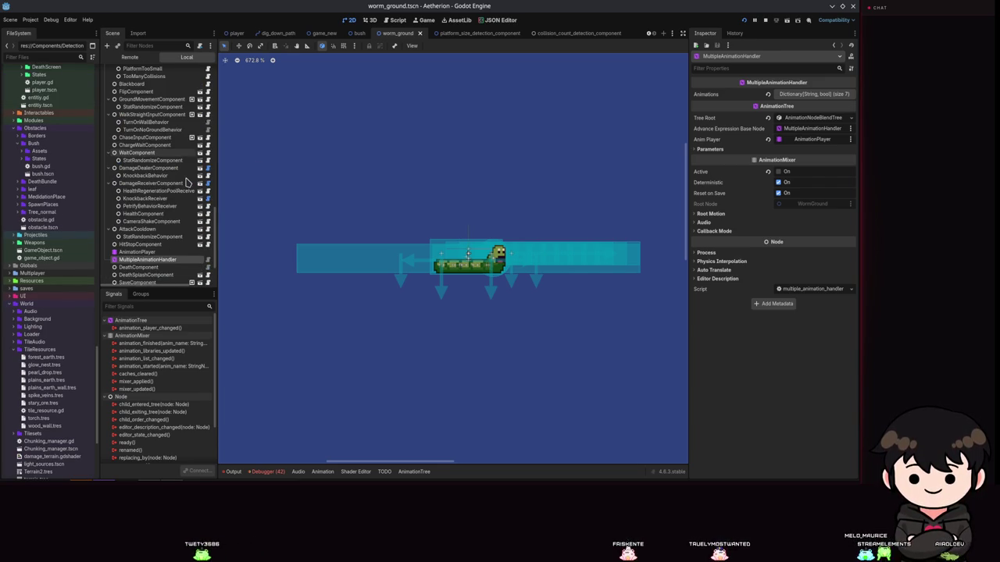
scroll(186, 183, down, 1)
scroll(565, 250, down, 9)
scroll(545, 250, up, 10)
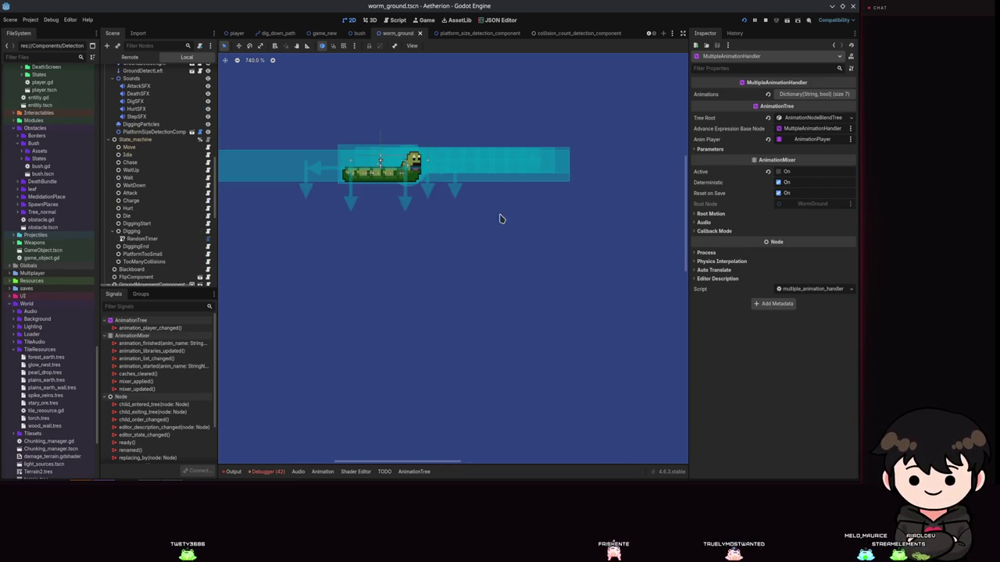
scroll(471, 266, up, 8)
scroll(547, 273, down, 5)
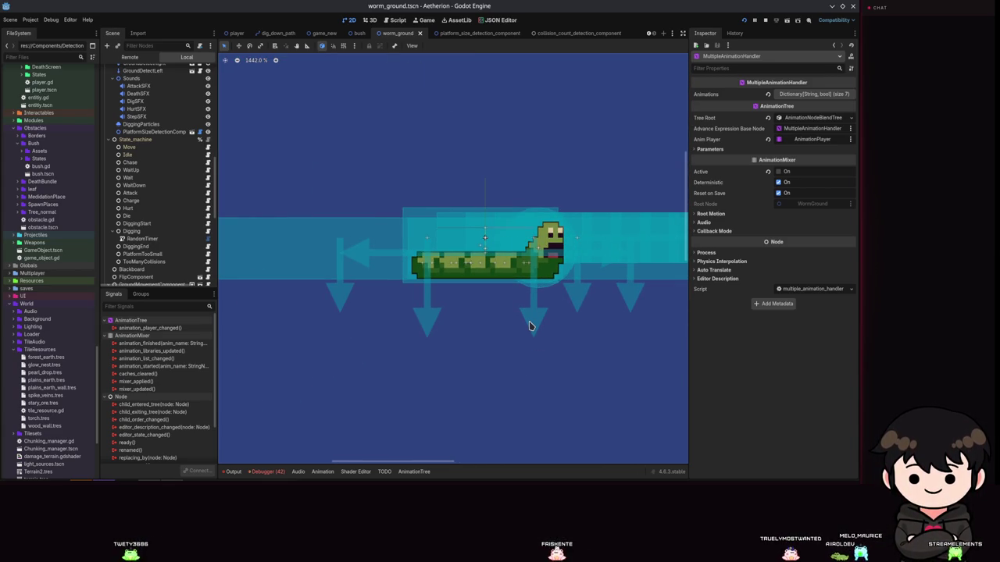
scroll(552, 326, up, 2)
mouse_move(575, 326)
mouse_down()
mouse_move(321, 379)
mouse_move(324, 357)
mouse_up()
mouse_move(470, 379)
mouse_down()
mouse_move(489, 382)
mouse_move(599, 288)
mouse_up()
scroll(521, 285, down, 5)
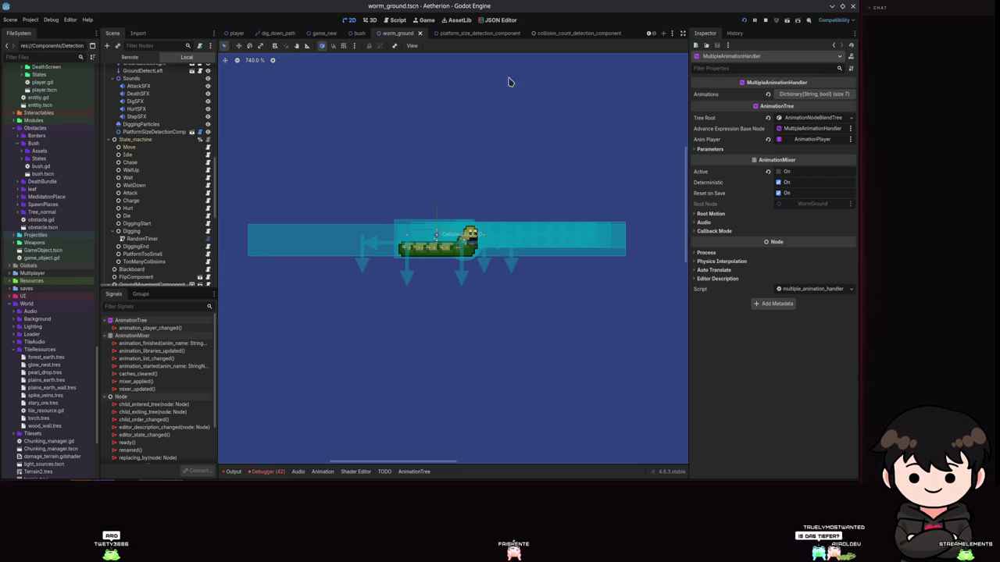